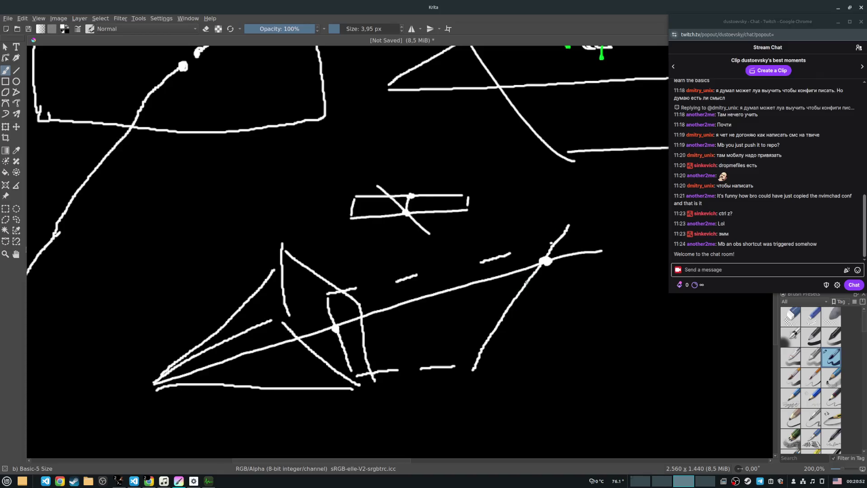
Step: Paint a dot and a chevron arrowhead along the long diagonal ray
mouse_move(529, 292)
mouse_down()
mouse_move(515, 287)
mouse_move(529, 293)
mouse_up()
click(440, 292)
drag(441, 291, 476, 288)
drag(502, 319, 548, 313)
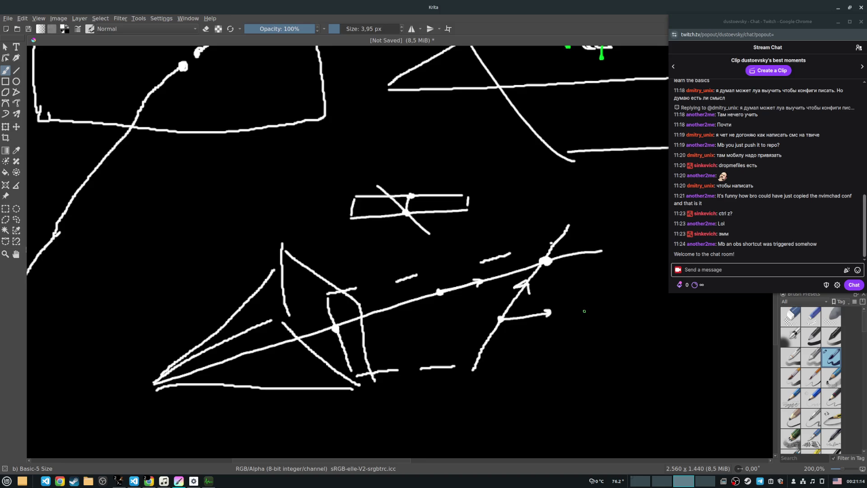
drag(516, 287, 525, 280)
mouse_move(537, 308)
mouse_down()
mouse_move(550, 311)
mouse_move(541, 321)
mouse_up()
drag(524, 280, 530, 290)
Step: Dot the ray points and intersection, then outline a plane around the ray crossing
click(440, 291)
click(587, 252)
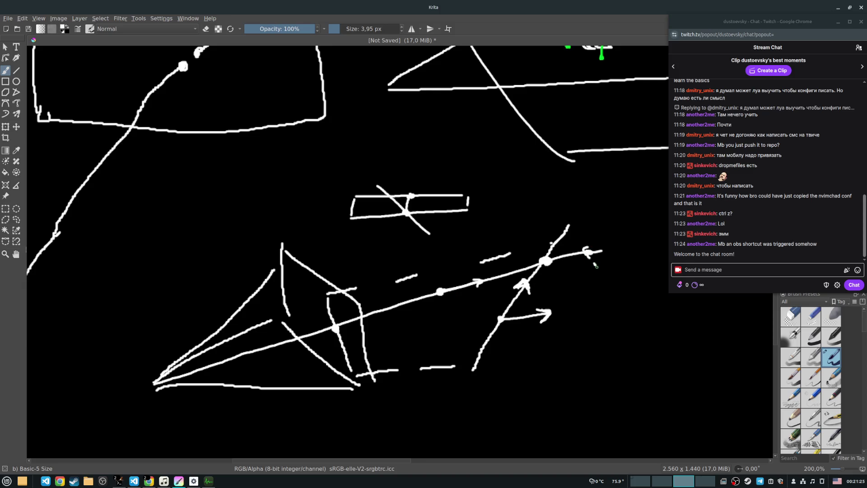
click(607, 280)
mouse_move(500, 270)
mouse_down()
mouse_move(635, 263)
mouse_move(607, 323)
mouse_move(463, 271)
mouse_move(429, 352)
mouse_move(623, 337)
mouse_up()
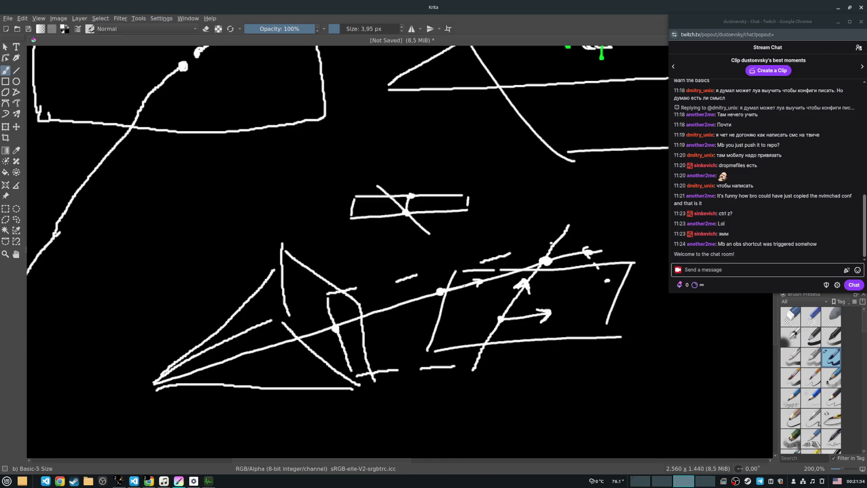
Step: Draw a dashed line below the arrow and a long line to a new point
click(491, 276)
drag(490, 281, 496, 298)
click(497, 302)
drag(607, 281, 604, 282)
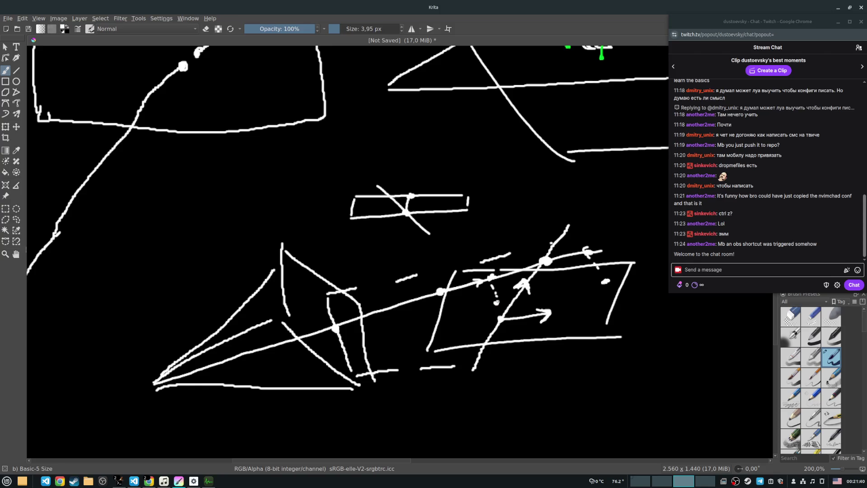
drag(478, 306, 607, 281)
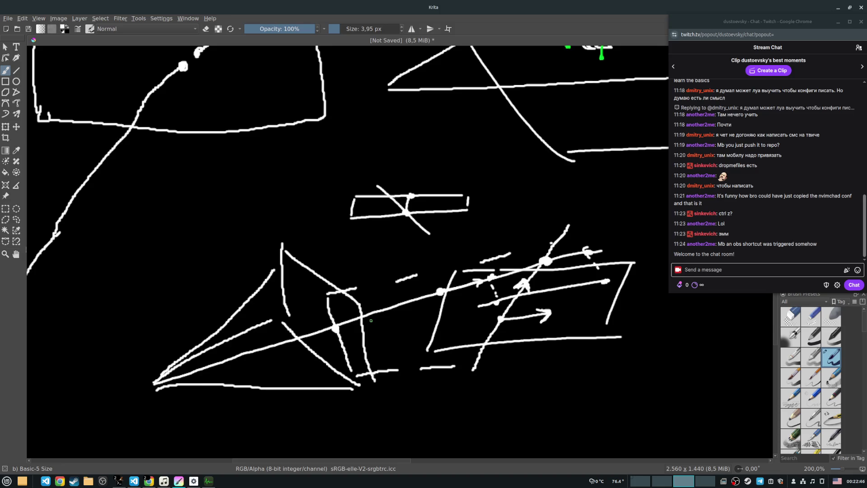
Step: Pan up for room and handwrite x' = x/z below the diagram
drag(372, 313, 362, 239)
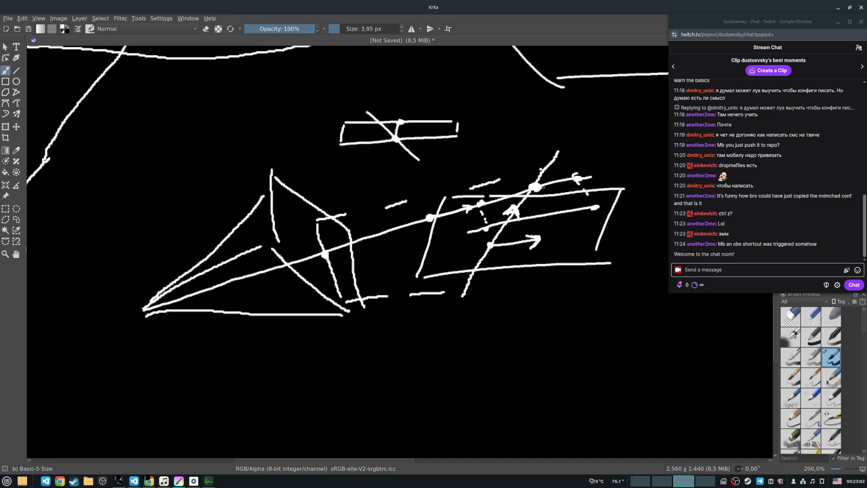
mouse_move(449, 328)
mouse_down()
mouse_move(461, 344)
mouse_move(447, 344)
mouse_up()
drag(468, 309, 488, 328)
drag(475, 334, 489, 333)
drag(514, 306, 525, 316)
mouse_move(514, 316)
mouse_down()
mouse_move(526, 305)
mouse_move(524, 321)
mouse_move(532, 320)
mouse_up()
mouse_move(517, 327)
mouse_down()
mouse_move(518, 337)
mouse_move(528, 336)
mouse_up()
Step: Handwrite y' = y/z beneath the first formula
drag(448, 356, 453, 364)
drag(460, 356, 444, 382)
mouse_move(472, 348)
mouse_down()
mouse_move(472, 358)
mouse_move(494, 362)
mouse_move(519, 357)
mouse_up()
mouse_move(525, 348)
mouse_down()
mouse_move(517, 365)
mouse_move(532, 365)
mouse_move(526, 380)
mouse_move(524, 373)
mouse_up()
scroll(536, 285, down, 3)
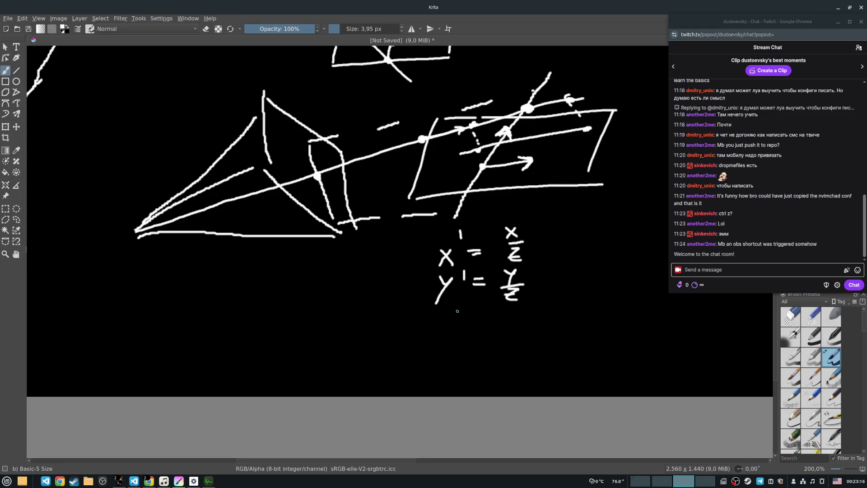
Step: Handwrite the ray equation rx = rox + t dx
mouse_move(438, 318)
mouse_down()
mouse_move(437, 327)
mouse_move(448, 319)
mouse_move(493, 326)
mouse_up()
drag(494, 319, 504, 311)
drag(512, 319, 512, 319)
drag(519, 327, 553, 317)
mouse_move(546, 312)
mouse_down()
mouse_move(546, 323)
mouse_move(578, 317)
mouse_up()
mouse_move(593, 293)
mouse_down()
mouse_move(587, 317)
mouse_move(611, 320)
mouse_up()
drag(611, 313, 605, 319)
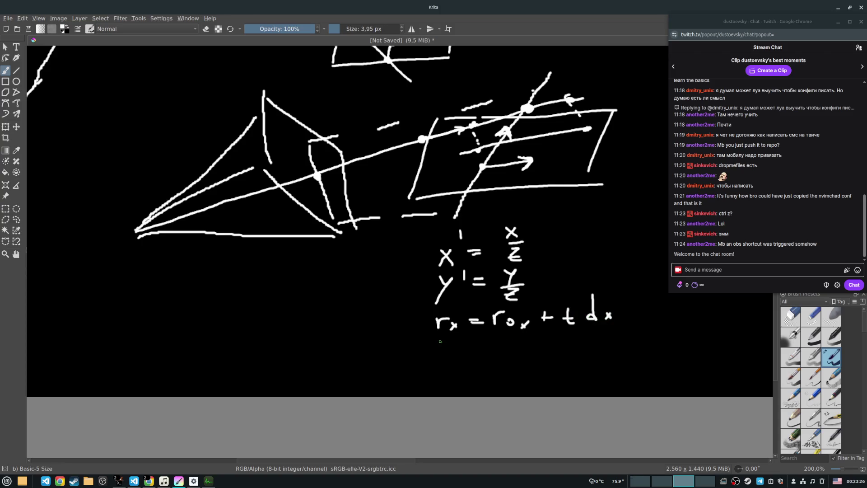
Step: Write ry = roy + t dy on the line below
mouse_move(442, 338)
mouse_down()
mouse_move(443, 348)
mouse_move(452, 338)
mouse_up()
drag(455, 342, 458, 350)
drag(470, 338, 484, 343)
drag(496, 338, 514, 343)
mouse_move(520, 339)
mouse_down()
mouse_move(524, 352)
mouse_move(547, 339)
mouse_move(543, 346)
mouse_move(569, 347)
mouse_up()
drag(564, 341, 586, 343)
mouse_move(599, 337)
mouse_down()
mouse_move(606, 336)
mouse_move(600, 353)
mouse_up()
Step: Write rz = roz + t dz as the third equation
mouse_move(444, 360)
mouse_down()
mouse_move(445, 374)
mouse_move(455, 361)
mouse_move(465, 375)
mouse_move(488, 360)
mouse_up()
drag(473, 367, 504, 373)
mouse_move(504, 364)
mouse_down()
mouse_move(515, 357)
mouse_move(538, 374)
mouse_move(565, 366)
mouse_up()
mouse_move(560, 360)
mouse_down()
mouse_move(560, 373)
mouse_move(587, 368)
mouse_up()
mouse_move(607, 349)
mouse_down()
mouse_move(605, 371)
mouse_move(619, 374)
mouse_up()
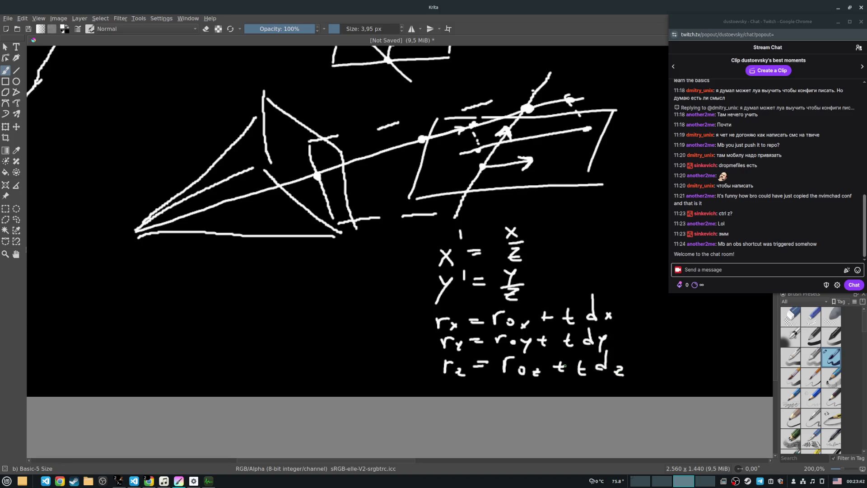
Step: Retrace the plus signs in the rz, ry and rx lines bolder
mouse_move(553, 368)
mouse_down()
mouse_move(573, 367)
mouse_move(565, 378)
mouse_up()
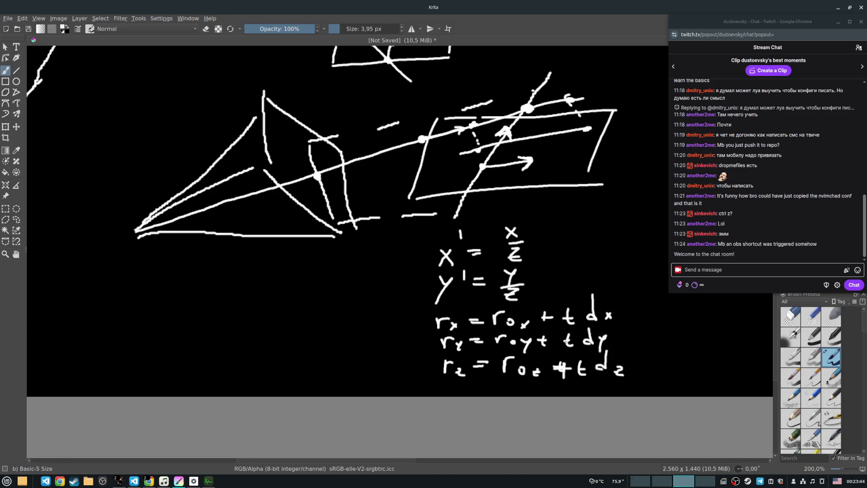
mouse_move(545, 334)
mouse_down()
mouse_move(545, 350)
mouse_move(554, 340)
mouse_up()
mouse_move(545, 309)
mouse_down()
mouse_move(545, 326)
mouse_move(552, 318)
mouse_up()
Step: Scribble out the rx, ry, rz labels and write x, y, z beside the rows
mouse_move(437, 320)
mouse_down()
mouse_move(451, 326)
mouse_move(458, 374)
mouse_up()
drag(409, 315, 419, 330)
mouse_move(419, 316)
mouse_down()
mouse_move(410, 330)
mouse_move(421, 349)
mouse_move(416, 378)
mouse_move(426, 377)
mouse_up()
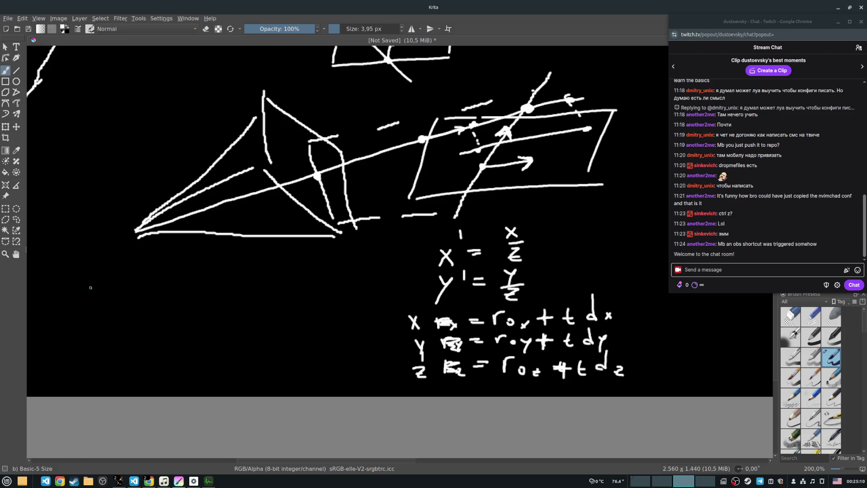
Step: Write "=> x = x'z" right of x' = x/z with a link arrow down
drag(546, 238, 558, 236)
drag(549, 244, 590, 242)
mouse_move(590, 231)
mouse_down()
mouse_move(581, 243)
mouse_move(612, 228)
mouse_up()
drag(601, 234, 637, 238)
drag(631, 230, 624, 239)
mouse_move(637, 209)
mouse_down()
mouse_move(637, 221)
mouse_move(660, 226)
mouse_move(663, 240)
mouse_up()
mouse_move(646, 234)
mouse_down()
mouse_move(655, 232)
mouse_move(623, 235)
mouse_move(627, 311)
mouse_up()
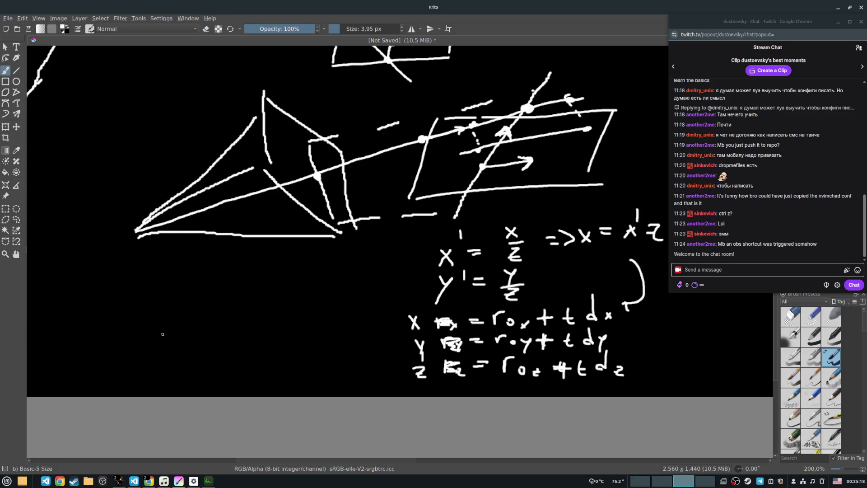
Step: Write x'z = rox + t·dx at the lower left of the canvas
mouse_move(44, 322)
mouse_down()
mouse_move(52, 332)
mouse_move(44, 333)
mouse_move(61, 315)
mouse_up()
mouse_move(68, 316)
mouse_down()
mouse_move(82, 328)
mouse_move(75, 323)
mouse_move(108, 322)
mouse_up()
mouse_move(116, 312)
mouse_down()
mouse_move(117, 325)
mouse_move(125, 312)
mouse_up()
drag(132, 317, 150, 326)
mouse_move(151, 317)
mouse_down()
mouse_move(144, 326)
mouse_move(174, 314)
mouse_up()
mouse_move(168, 309)
mouse_down()
mouse_move(170, 320)
mouse_move(198, 325)
mouse_move(202, 317)
mouse_up()
drag(210, 316, 242, 318)
drag(241, 311, 258, 320)
drag(253, 320, 262, 312)
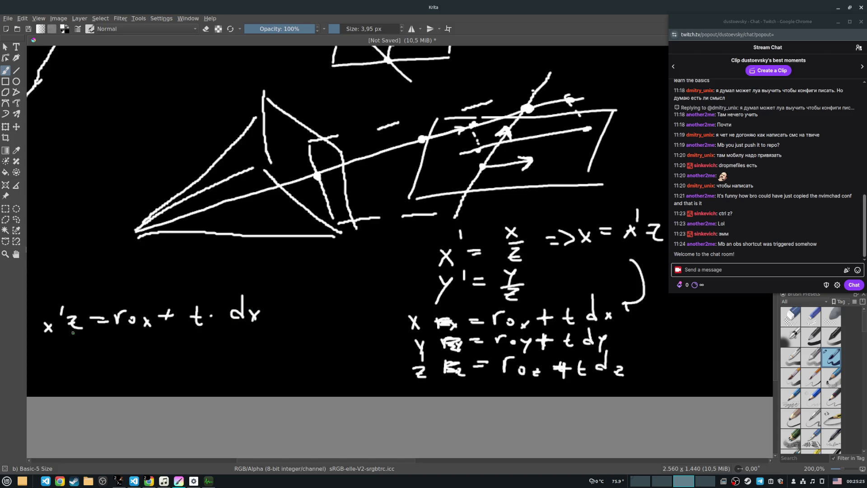
Step: Draw an arrow from the z row and write x'(roz + t·dz) = rox + t·dx
mouse_move(410, 373)
mouse_down()
mouse_move(278, 311)
mouse_move(277, 323)
mouse_up()
mouse_move(40, 348)
mouse_down()
mouse_move(48, 358)
mouse_move(40, 358)
mouse_move(53, 349)
mouse_up()
mouse_move(66, 339)
mouse_down()
mouse_move(62, 358)
mouse_move(85, 344)
mouse_move(100, 355)
mouse_move(129, 348)
mouse_up()
mouse_move(122, 342)
mouse_down()
mouse_move(122, 355)
mouse_move(148, 347)
mouse_move(210, 358)
mouse_move(235, 352)
mouse_up()
mouse_move(248, 344)
mouse_down()
mouse_move(249, 353)
mouse_move(258, 339)
mouse_move(281, 357)
mouse_move(308, 350)
mouse_up()
mouse_move(296, 343)
mouse_down()
mouse_move(297, 353)
mouse_move(322, 361)
mouse_up()
click(331, 352)
mouse_move(351, 330)
mouse_down()
mouse_move(353, 357)
mouse_move(343, 357)
mouse_move(362, 359)
mouse_up()
drag(362, 350, 357, 360)
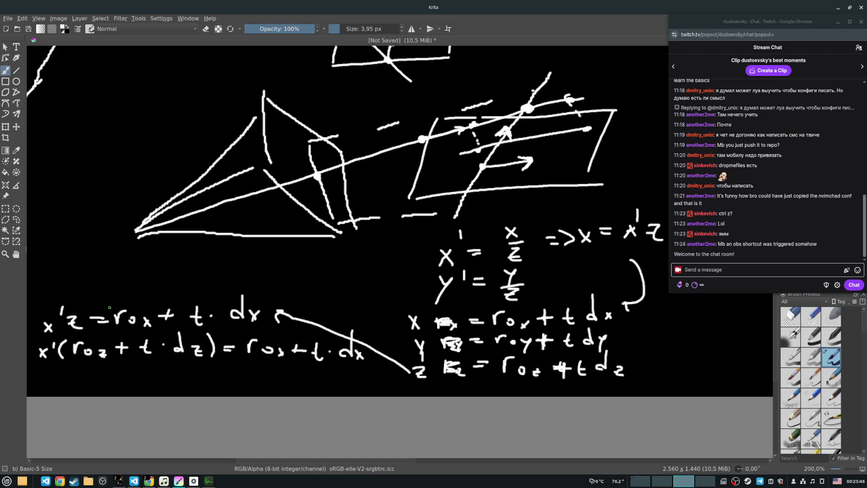
Step: Underline the t and the dz, dx terms in the substituted line
drag(139, 360, 147, 359)
drag(314, 365, 326, 367)
drag(178, 362, 202, 360)
drag(341, 364, 366, 363)
Step: Write the factored line t(x'dz − dx) + x'roz = rox below
drag(43, 371, 46, 384)
mouse_move(35, 379)
mouse_down()
mouse_move(78, 384)
mouse_move(76, 374)
mouse_up()
mouse_move(82, 364)
mouse_down()
mouse_move(106, 383)
mouse_move(119, 374)
mouse_move(115, 387)
mouse_move(146, 376)
mouse_up()
drag(298, 343, 298, 359)
mouse_move(165, 366)
mouse_down()
mouse_move(157, 385)
mouse_move(178, 387)
mouse_up()
mouse_move(178, 381)
mouse_down()
mouse_move(171, 387)
mouse_move(222, 380)
mouse_up()
mouse_move(225, 374)
mouse_down()
mouse_move(212, 382)
mouse_move(217, 378)
mouse_up()
mouse_move(232, 359)
mouse_down()
mouse_move(230, 366)
mouse_move(270, 382)
mouse_move(302, 382)
mouse_up()
mouse_move(315, 371)
mouse_down()
mouse_move(316, 384)
mouse_move(328, 374)
mouse_move(347, 390)
mouse_up()
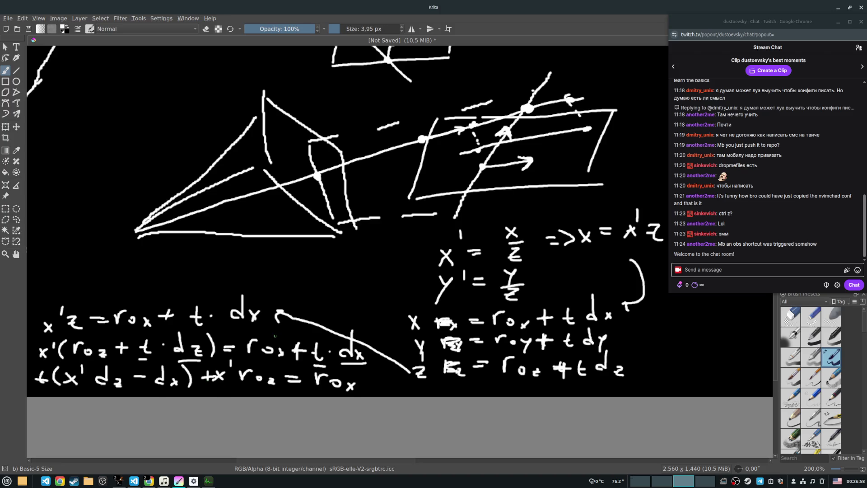
Step: Underline the x'dz − dx factor and reposition the diagram in view
drag(68, 388, 185, 392)
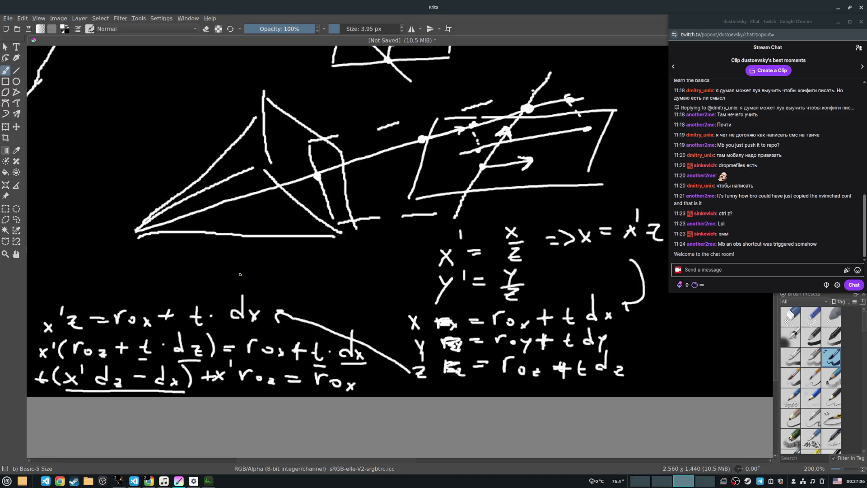
mouse_move(325, 271)
mouse_down()
mouse_move(330, 258)
mouse_move(298, 255)
mouse_move(372, 288)
mouse_move(375, 271)
mouse_move(371, 285)
mouse_up()
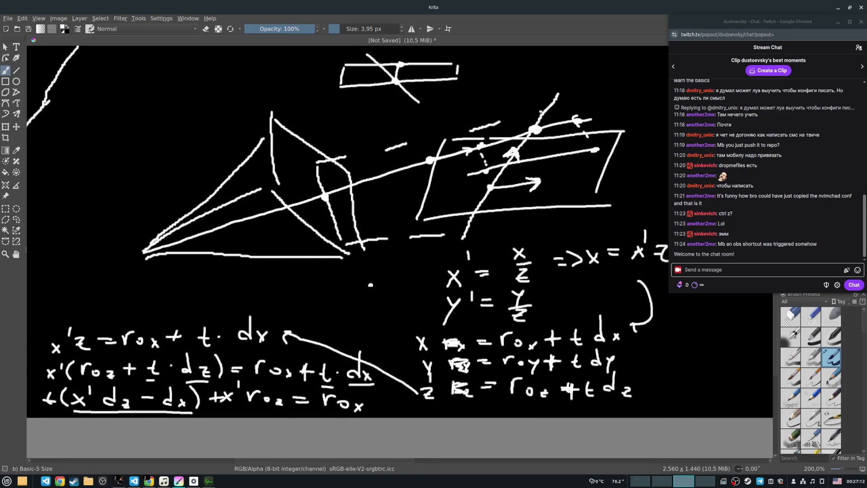
mouse_move(371, 285)
mouse_down()
mouse_move(362, 286)
mouse_move(374, 289)
mouse_up()
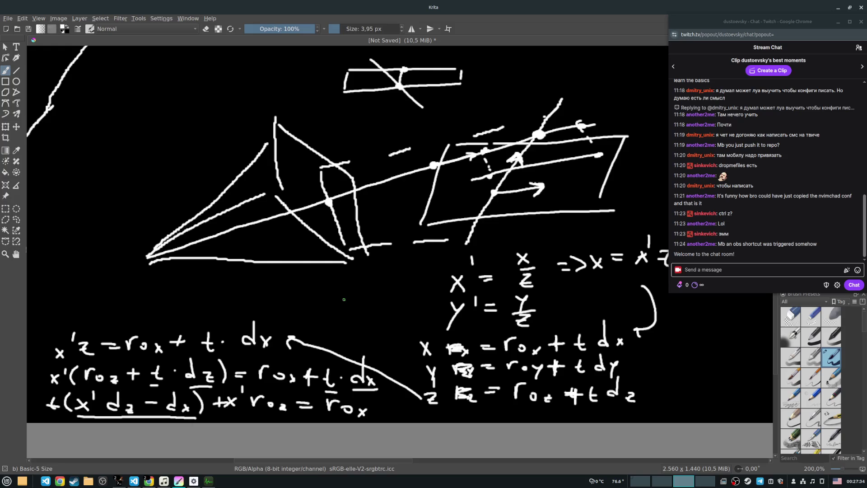
Step: Check the streaming software on another desktop, then bring up the voxel renderer
key(ctrl+F2)
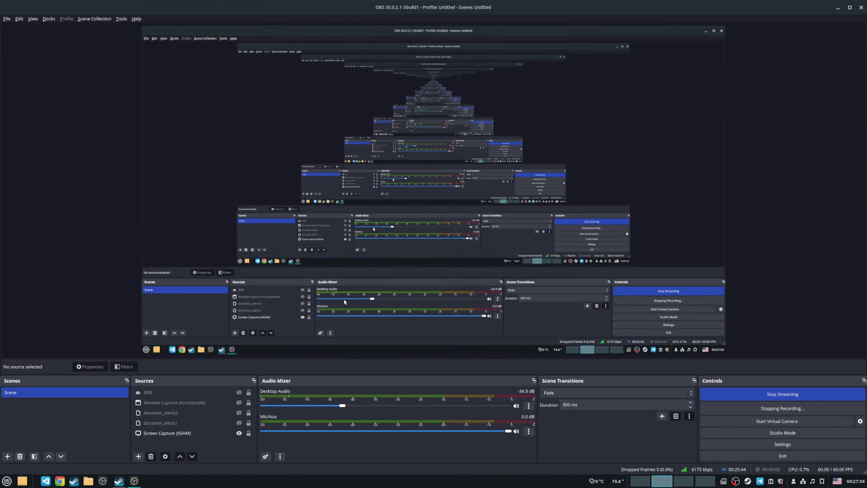
key(ctrl+F3)
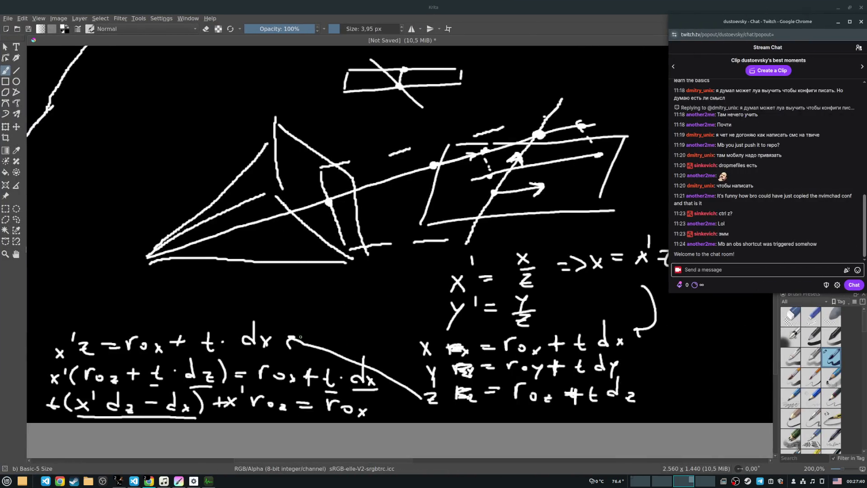
mouse_move(327, 321)
mouse_down()
mouse_move(509, 319)
mouse_move(282, 329)
mouse_move(349, 327)
mouse_up()
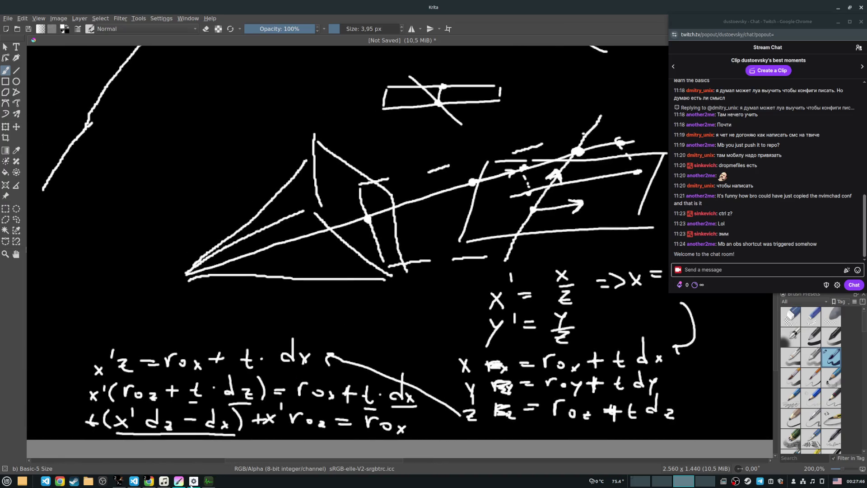
click(193, 481)
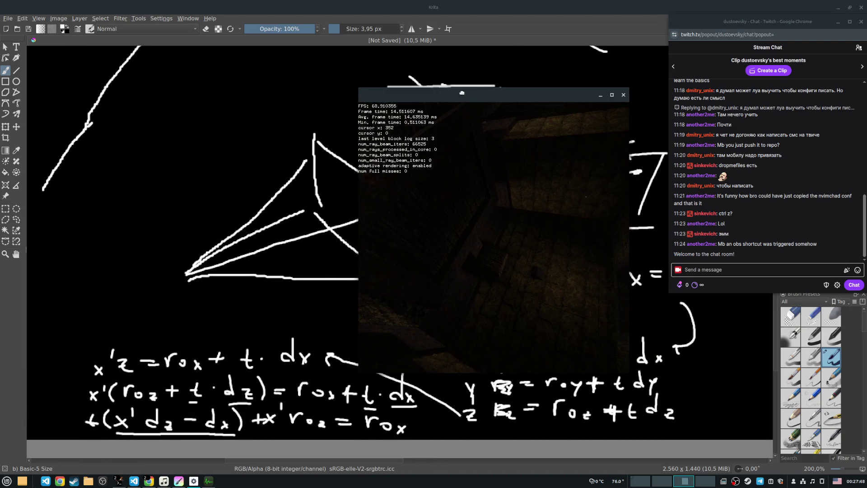
Step: Tilt the renderer camera toward the floor and switch to the Neovim terminal window
drag(357, 252, 382, 242)
key(alt+Tab)
key(alt+Tab)
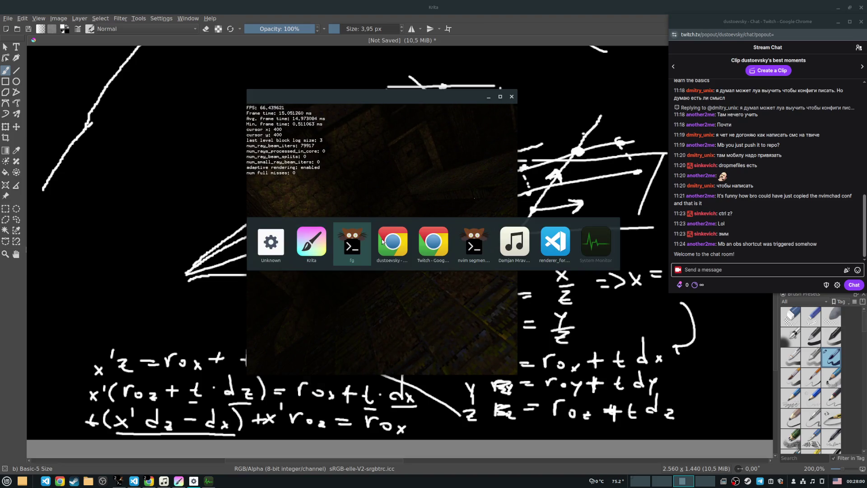
key(alt+Tab)
key(alt+Tab)
key(alt+Tab)
key(alt+Tab)
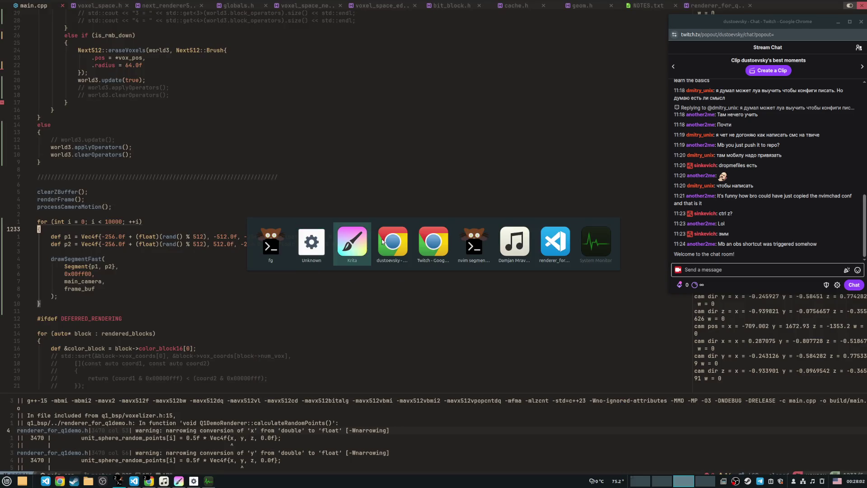
key(alt+Tab)
key(alt+Tab)
key(alt+Tab)
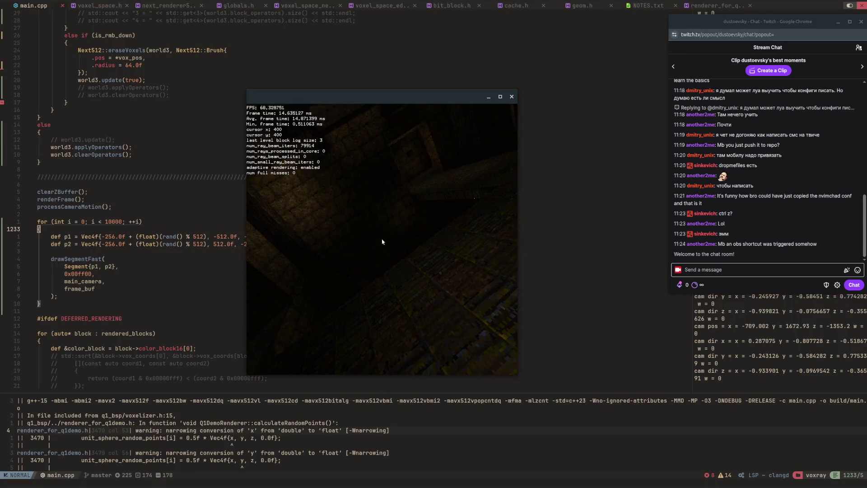
Step: Fly through the voxel corridor past the pillars, rock walls and brick floor
key(w)
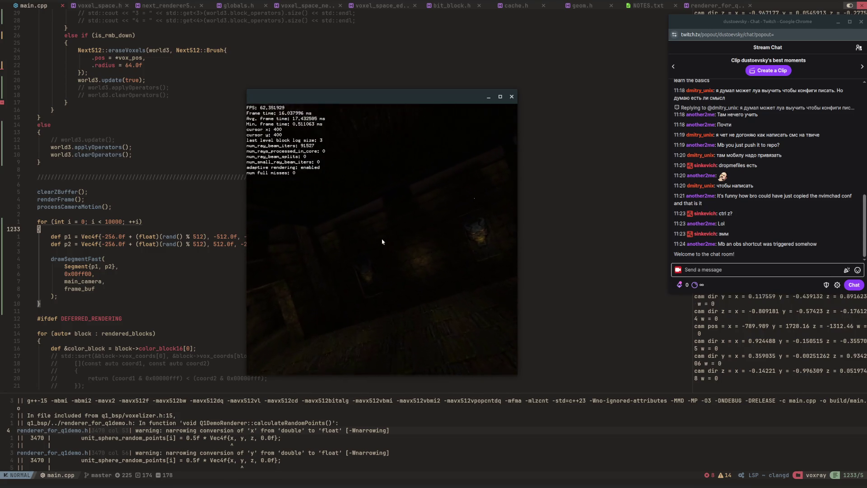
key(w)
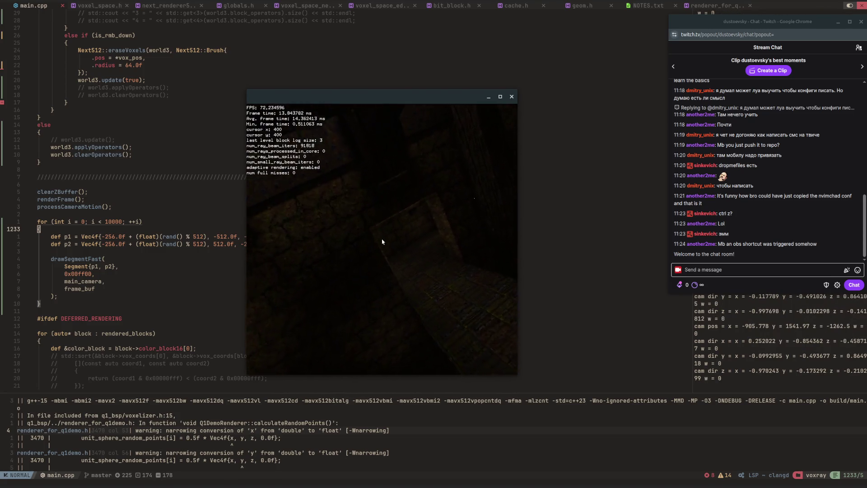
key(w)
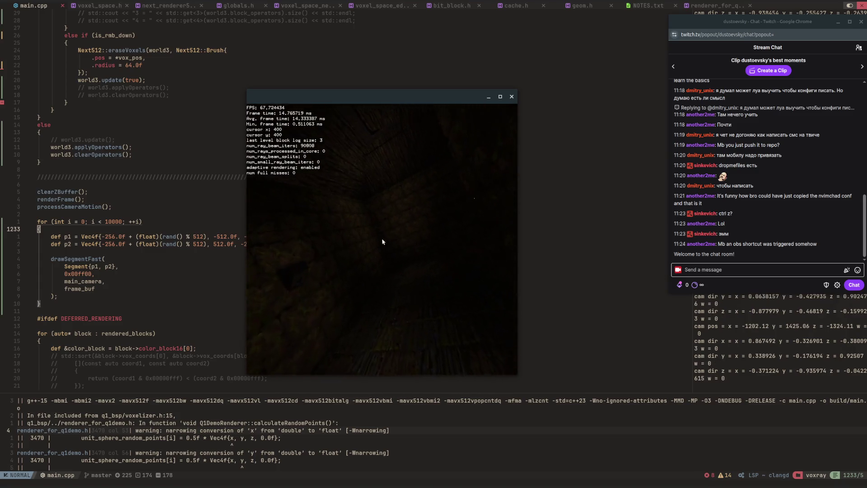
key(w)
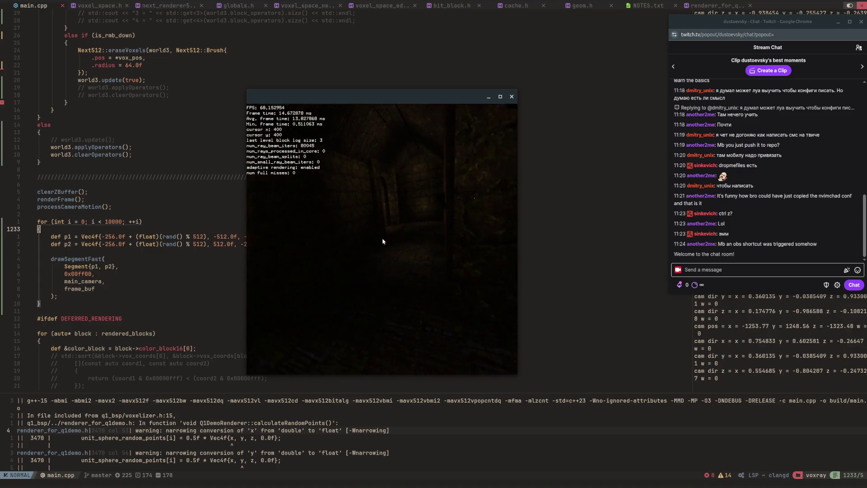
key(w)
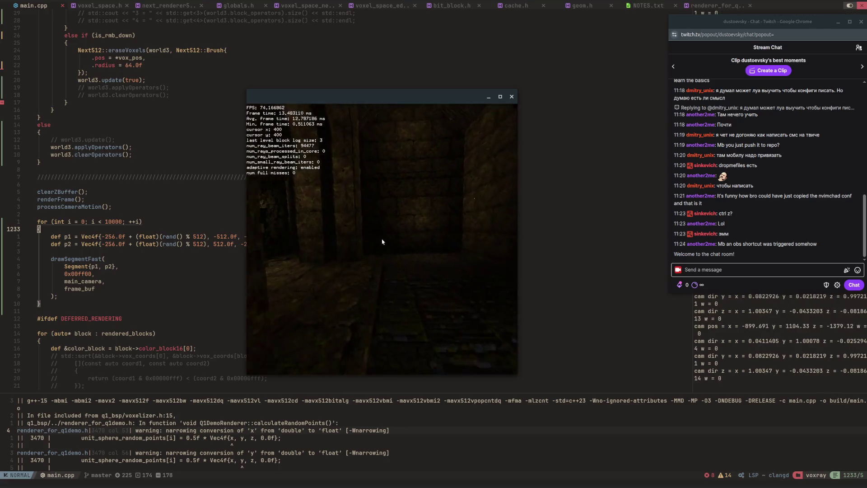
key(w)
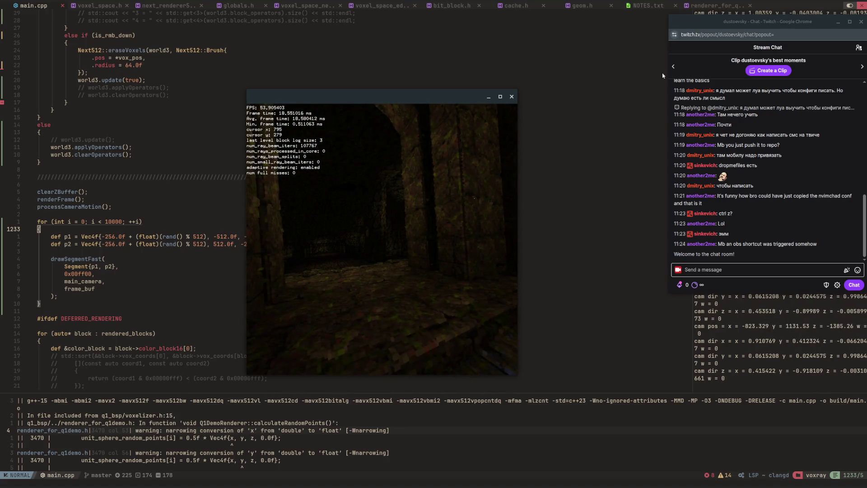
drag(708, 27, 708, 22)
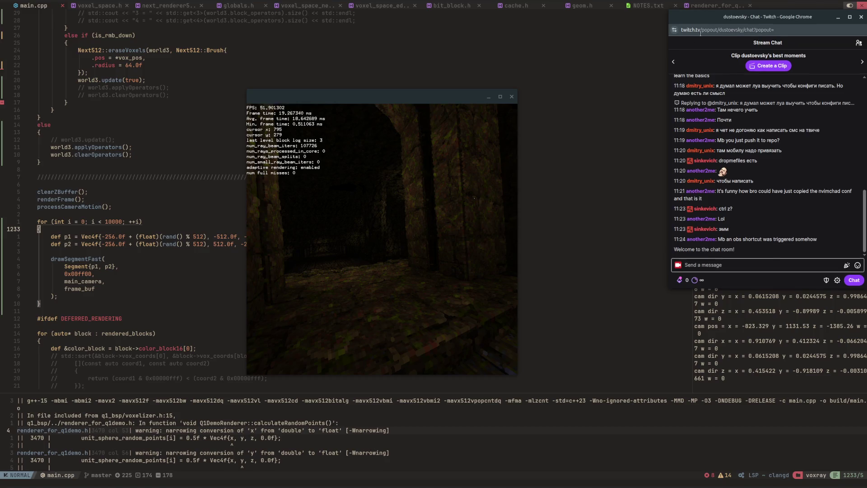
key(w)
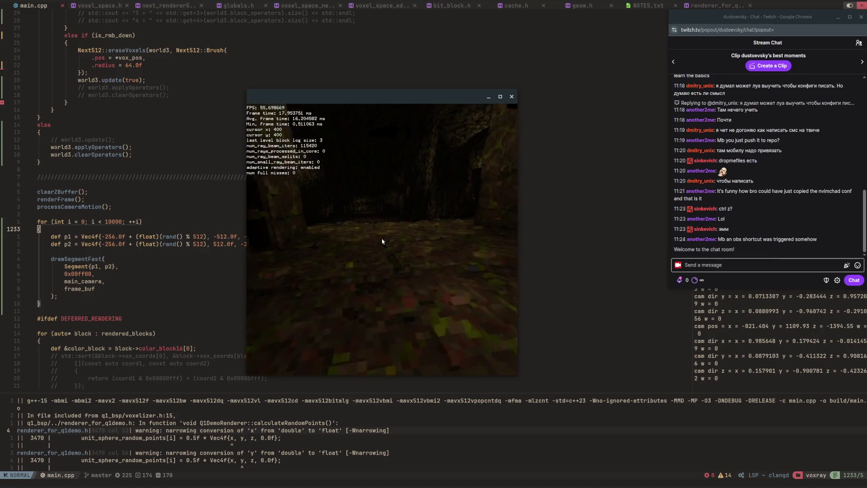
key(w)
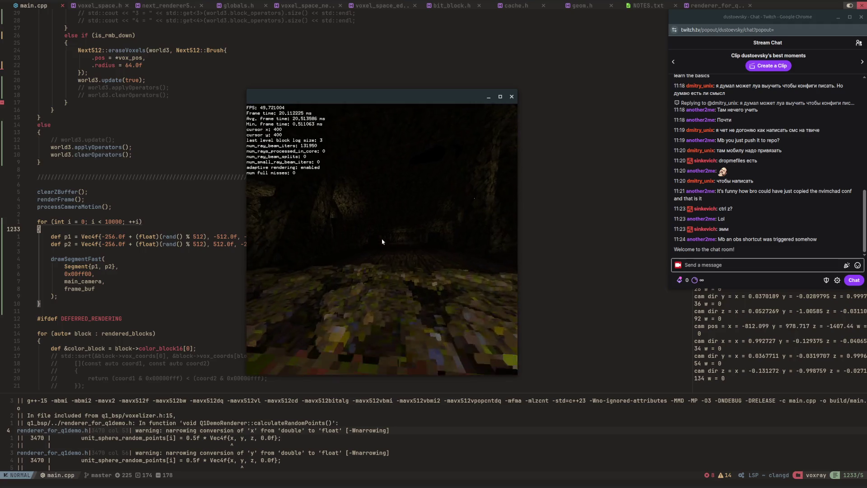
key(w)
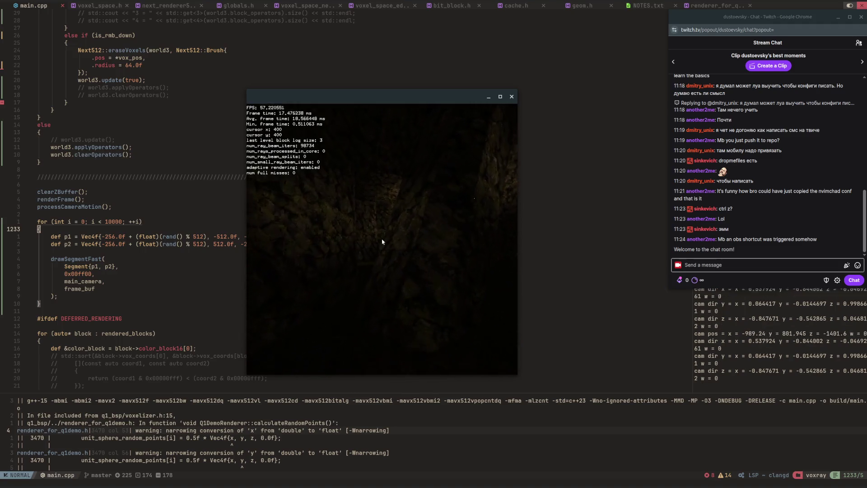
key(w)
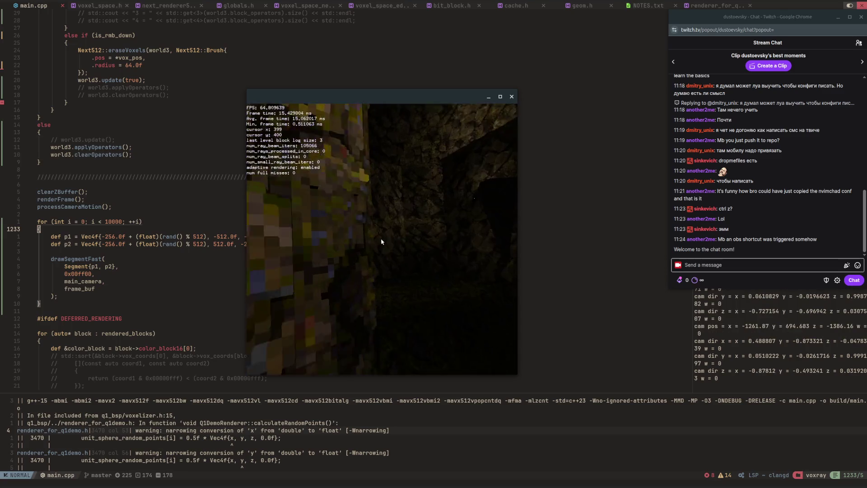
key(w)
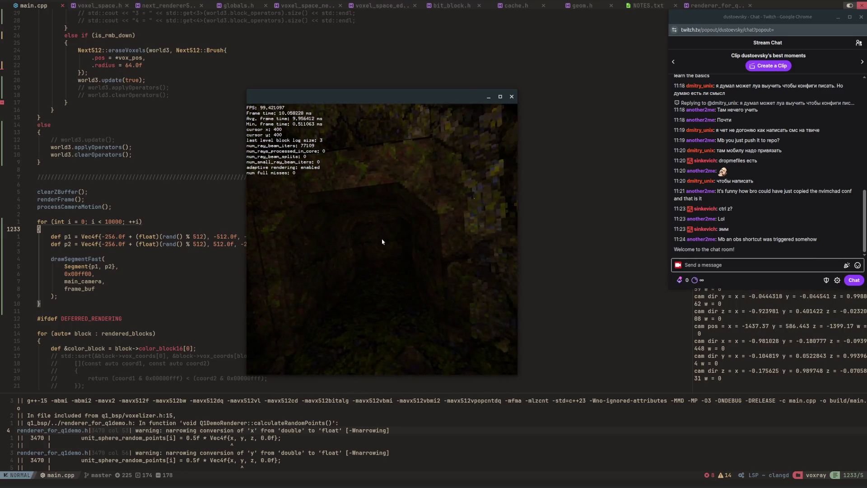
key(w)
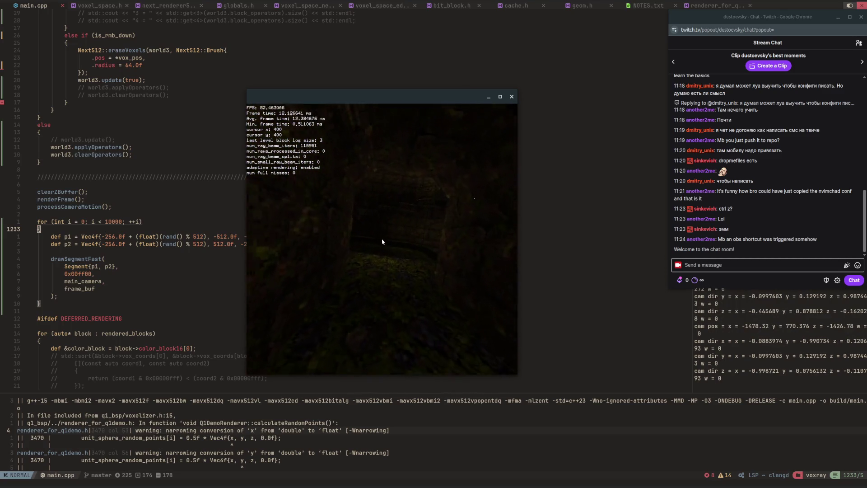
key(w)
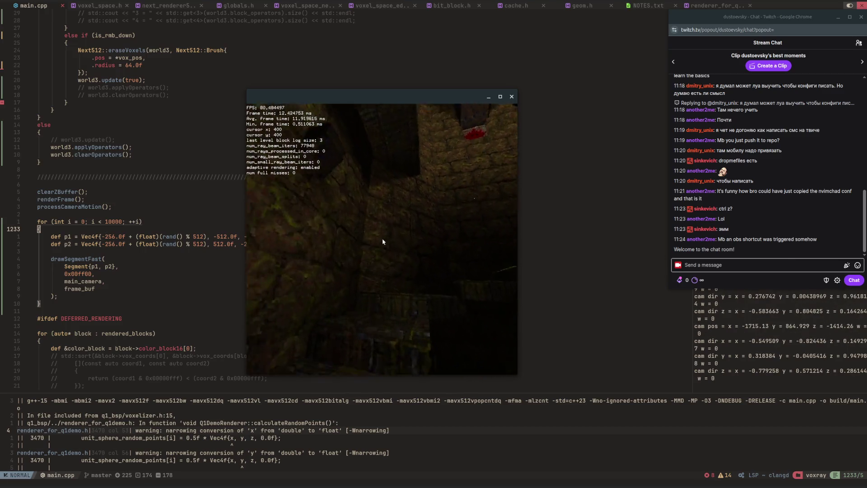
key(w)
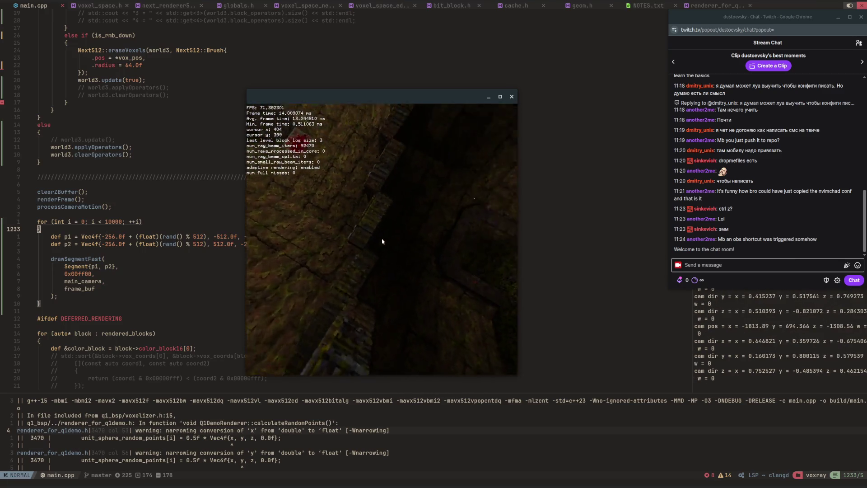
key(w)
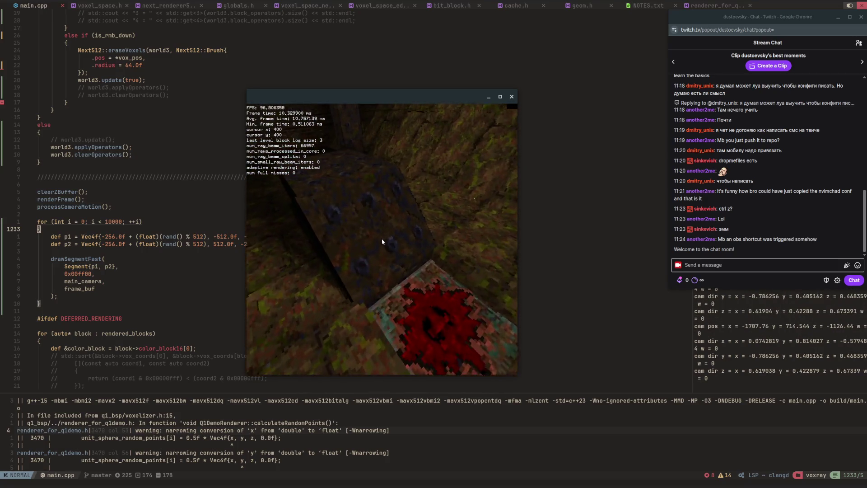
Step: Fly under the wooden beams to the arched stone doorway and down the shaft
key(w)
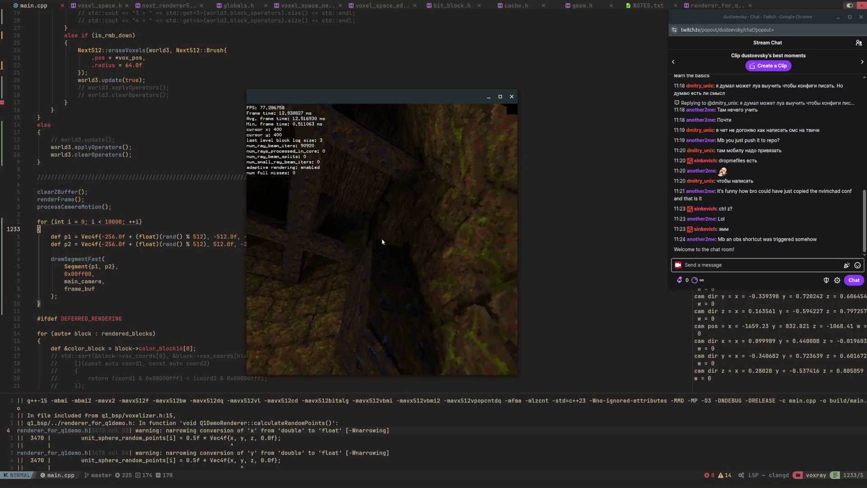
key(w)
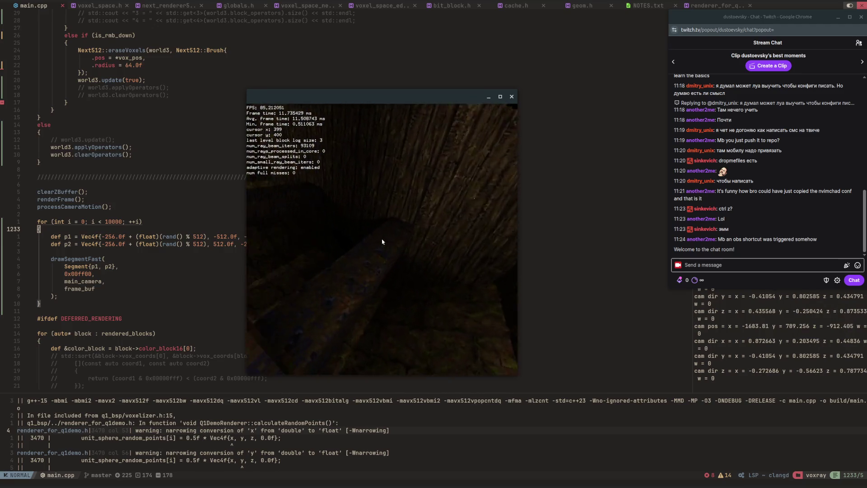
key(w)
key(w)
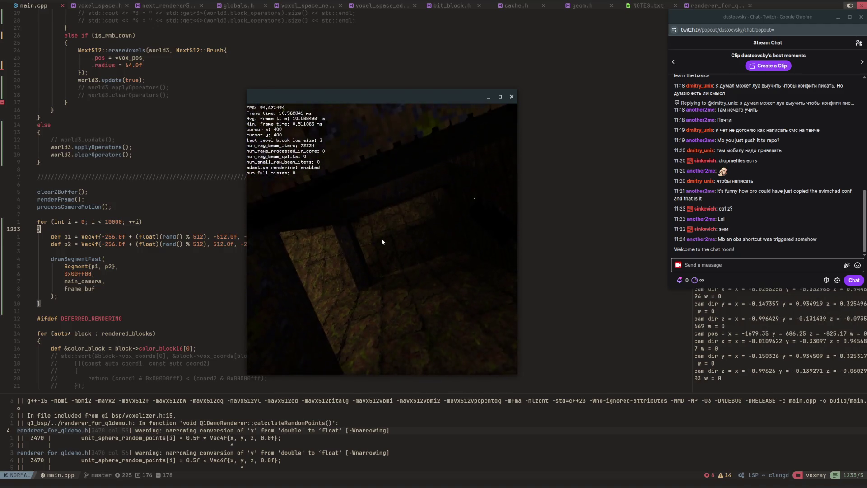
key(w)
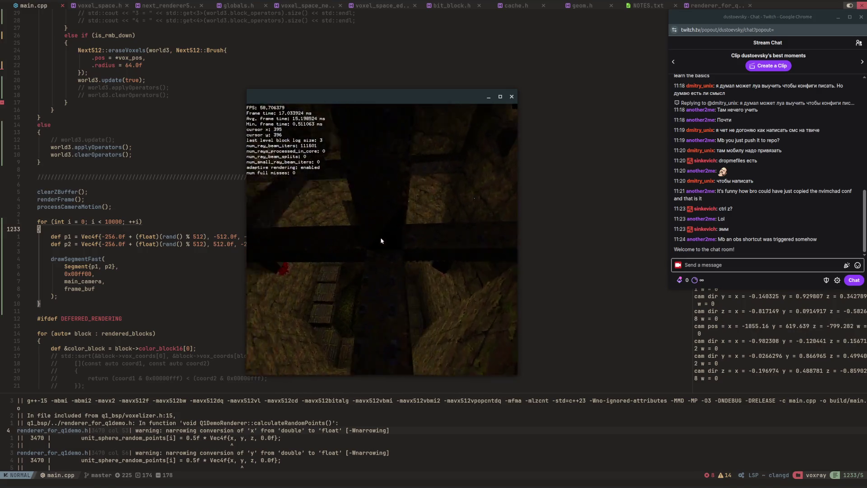
key(w)
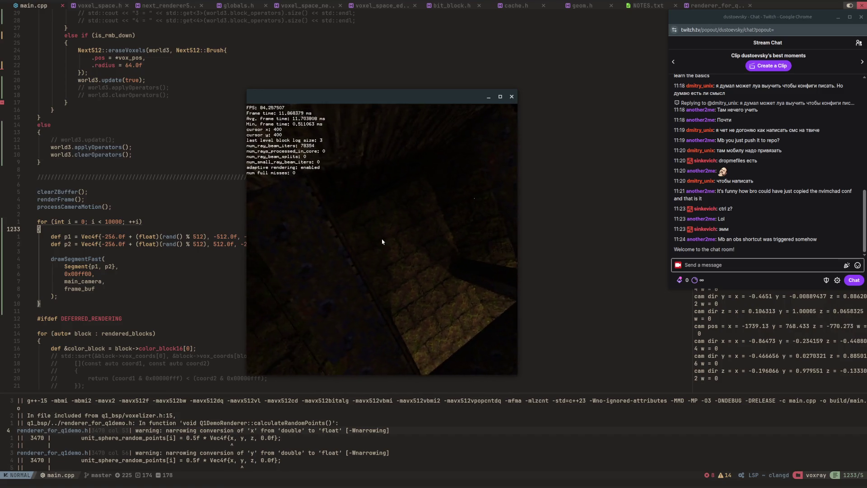
key(w)
key(w)
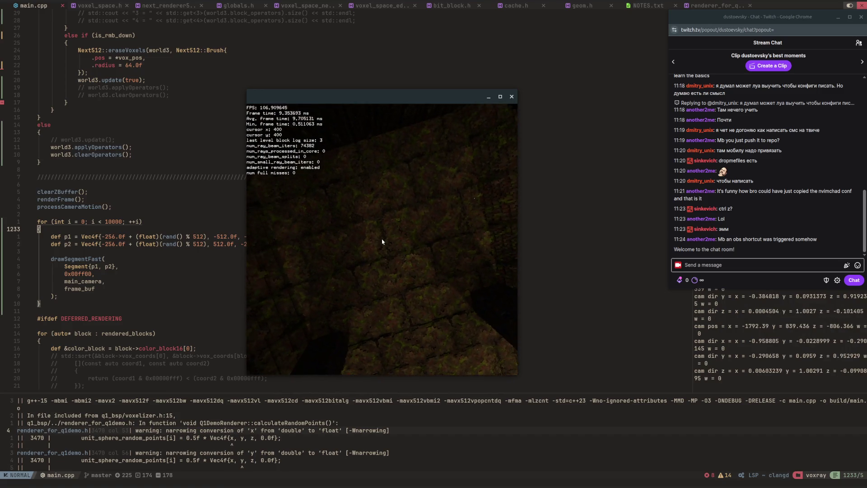
key(w)
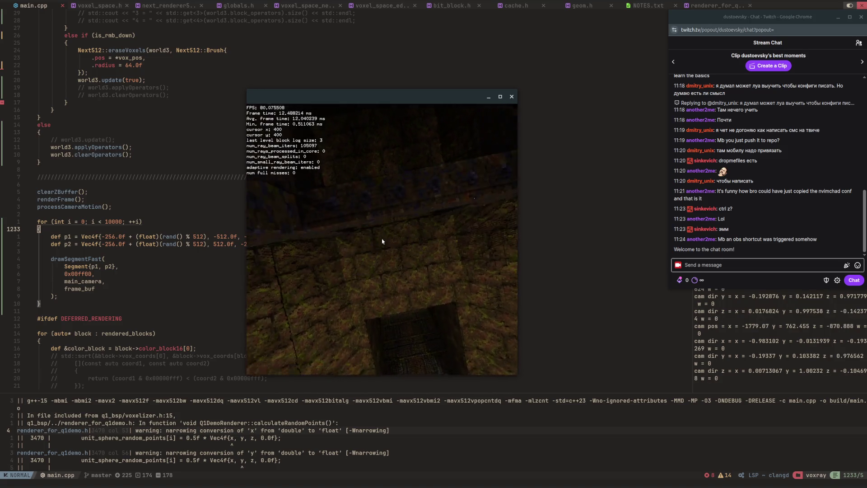
key(w)
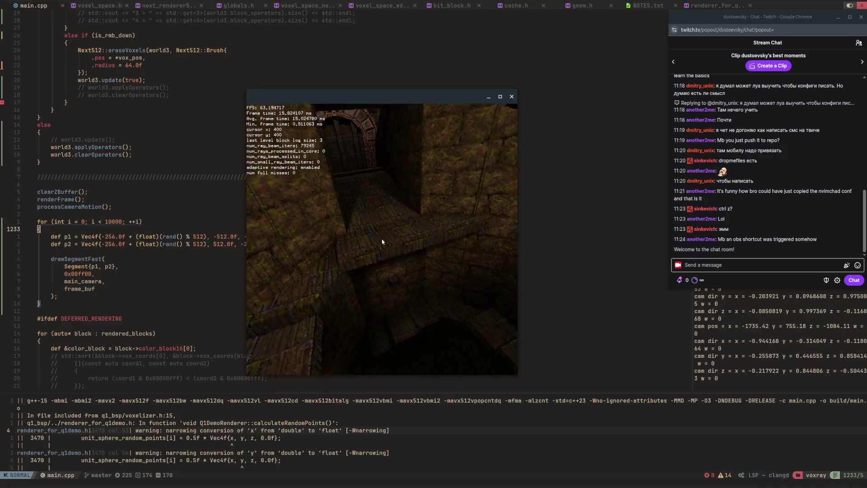
key(w)
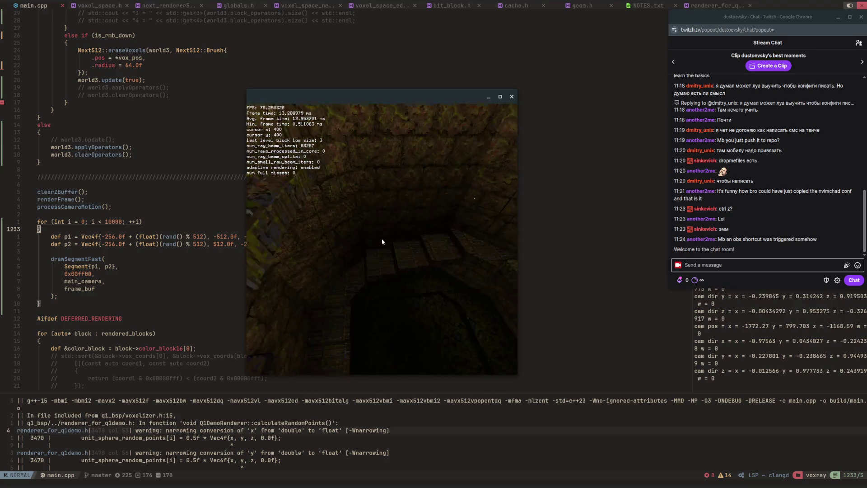
key(w)
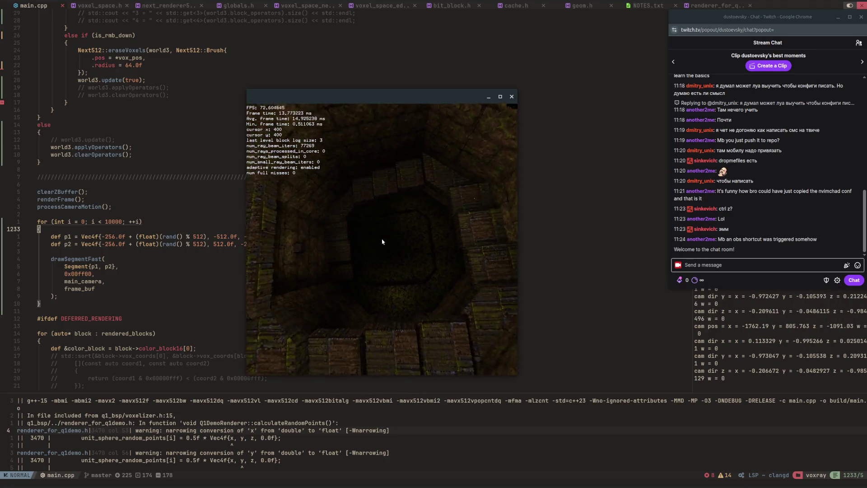
key(w)
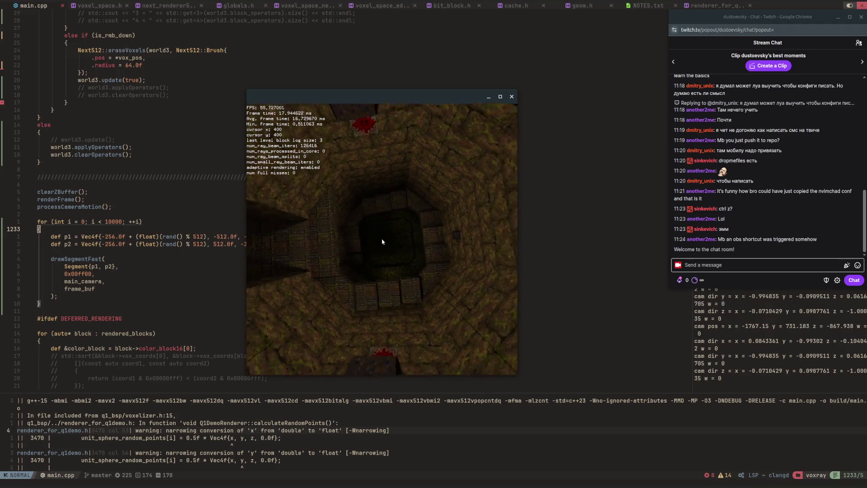
key(w)
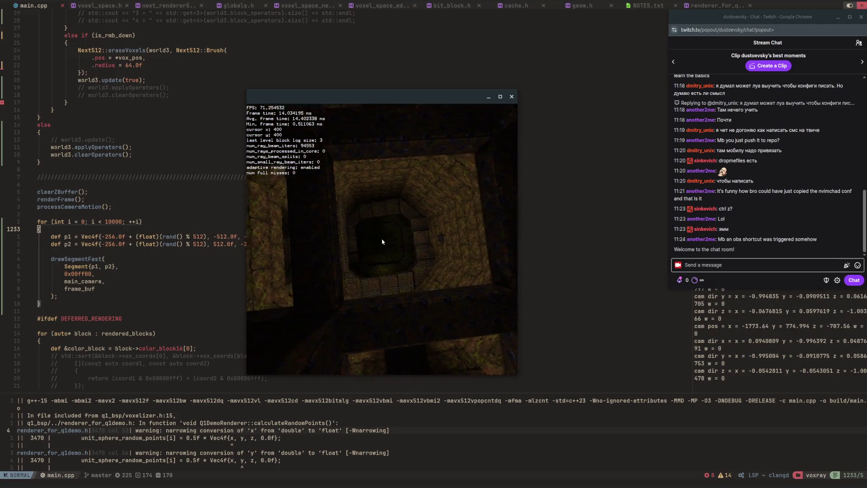
Step: Fly the camera across the shaft, up to the arched door, and through onto the stone floor
key(a)
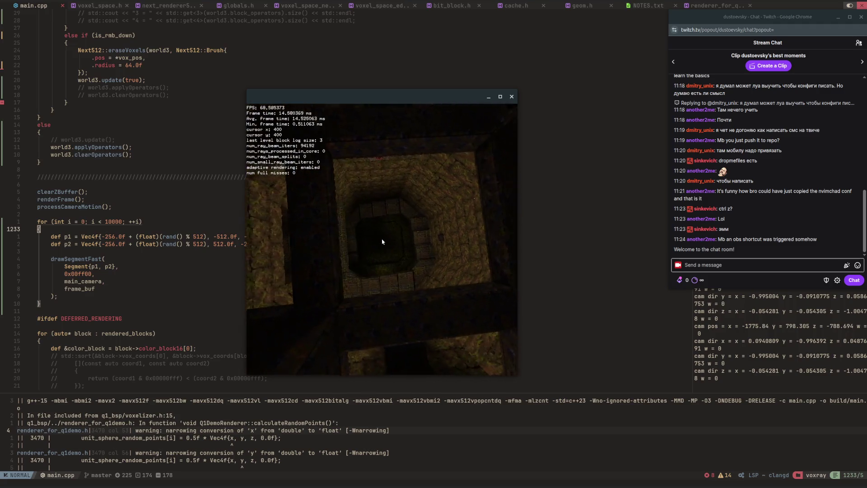
key(s)
key(w)
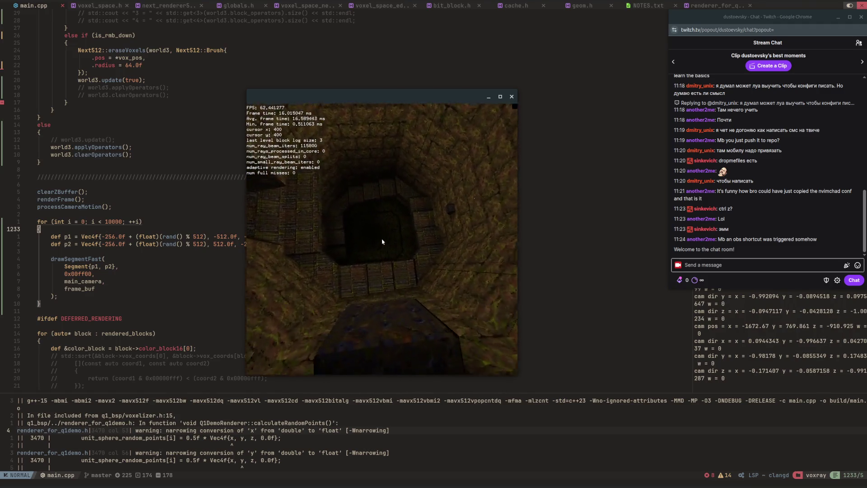
key(w)
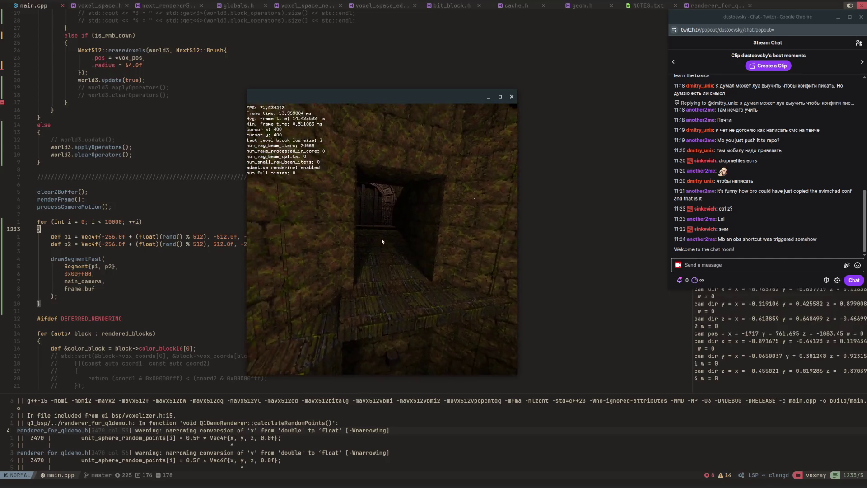
key(w)
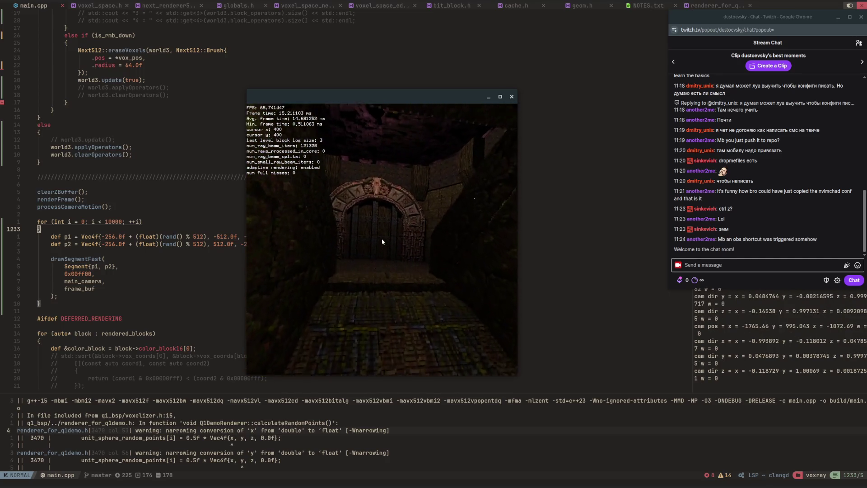
key(w)
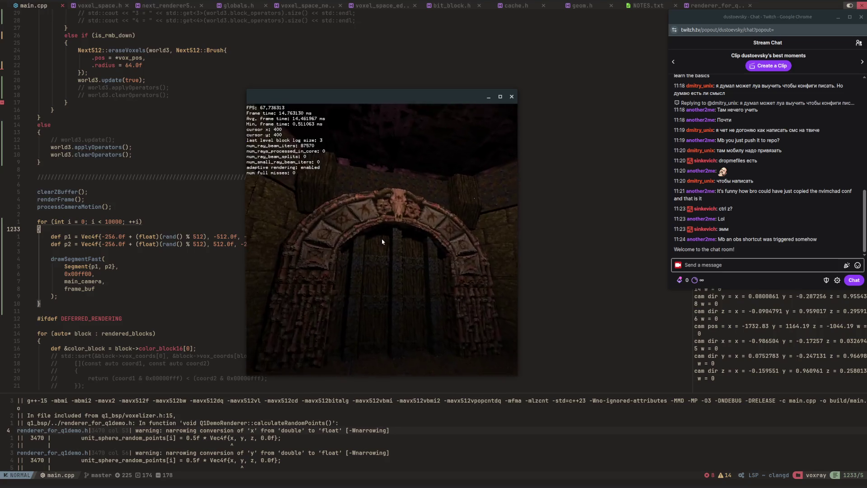
key(w)
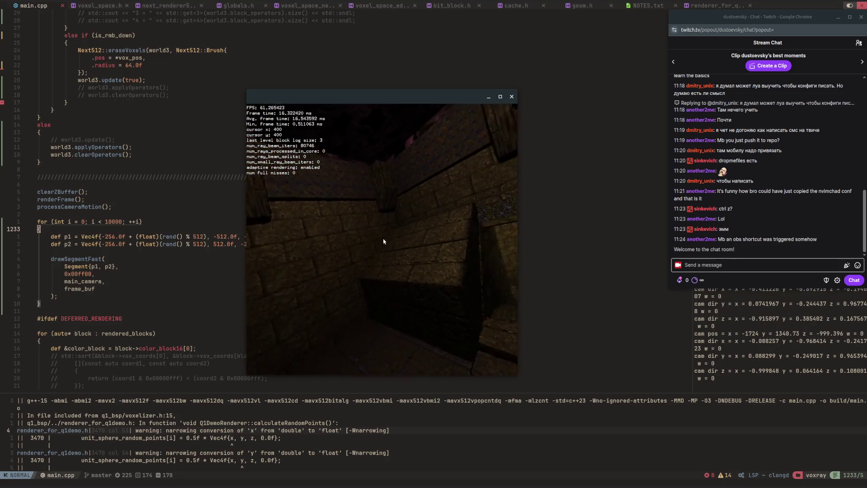
key(w)
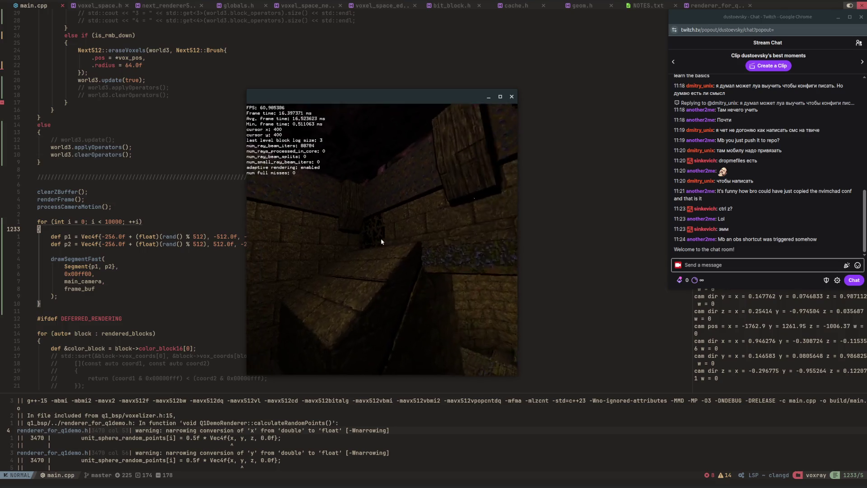
Step: Fly along the lit stone walkway to the carved archway and up toward the skull
key(w)
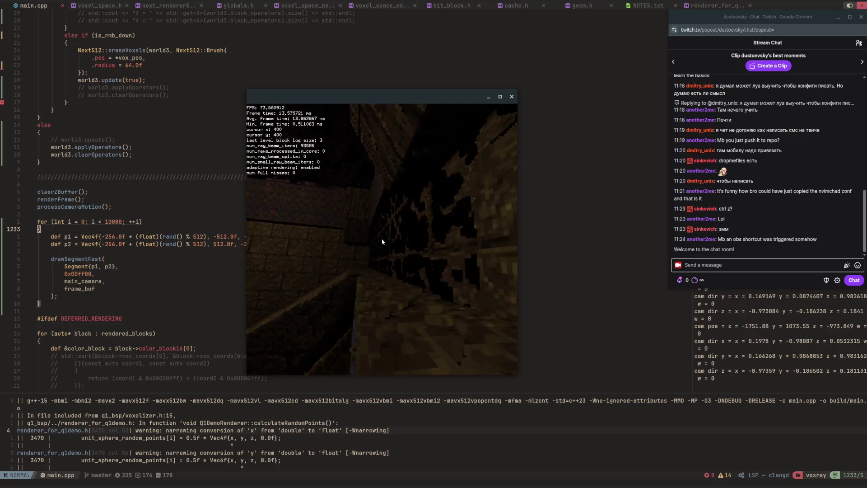
key(w)
key(w)
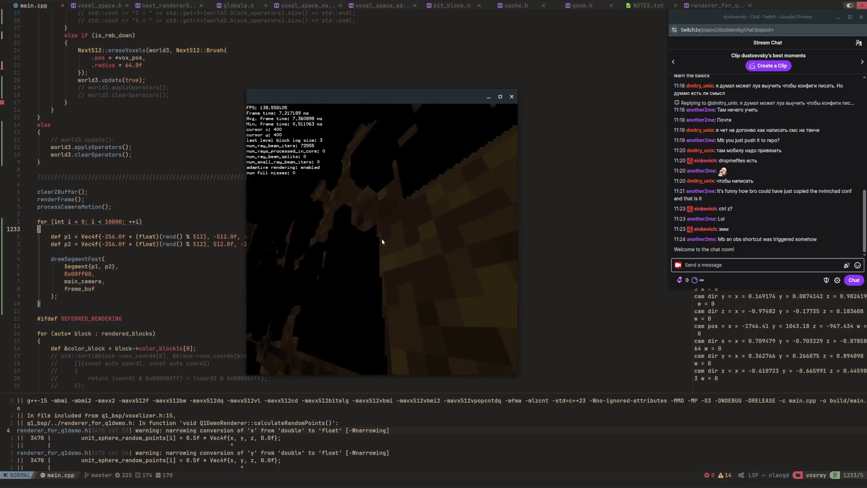
key(w)
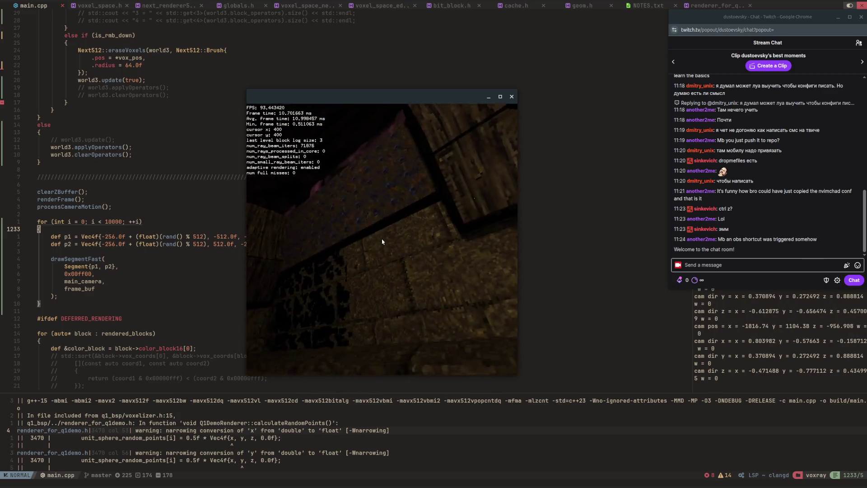
key(w)
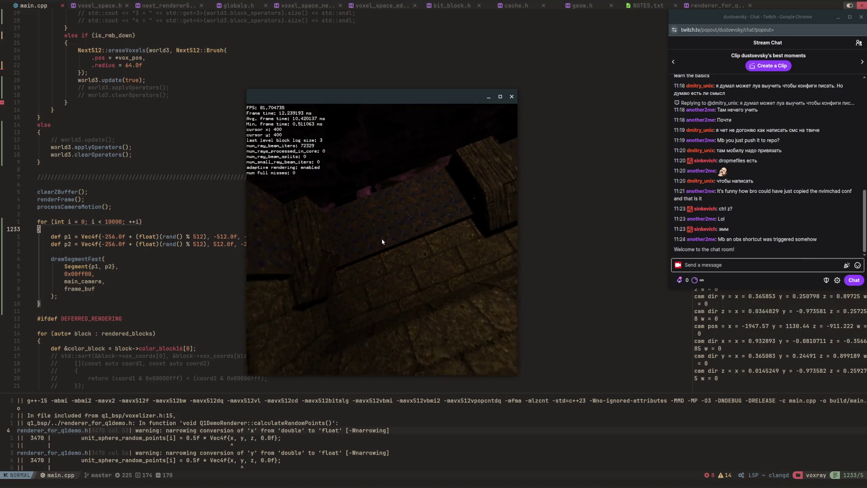
key(w)
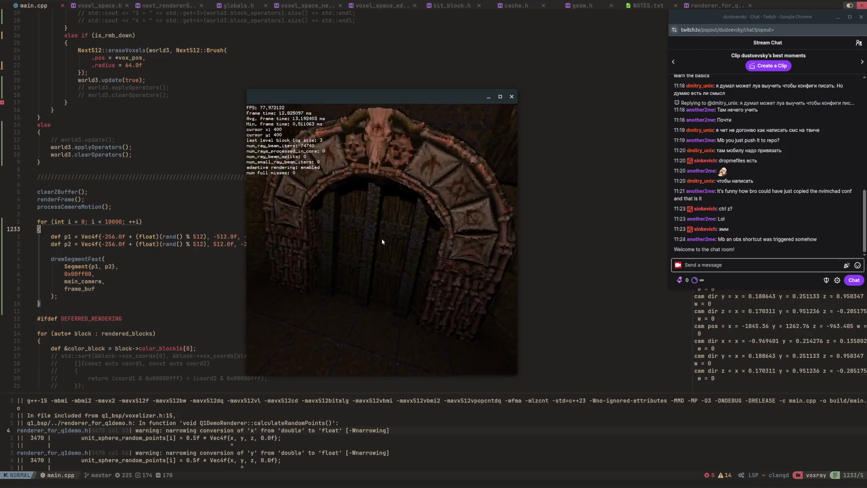
key(w)
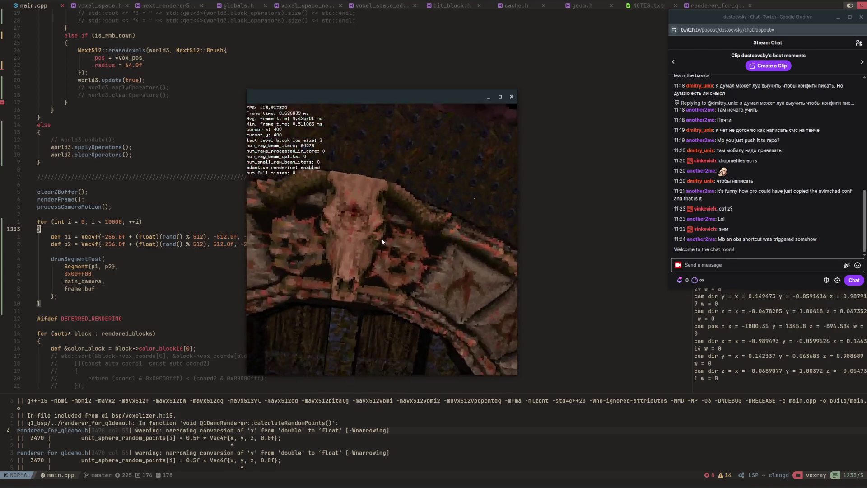
key(w)
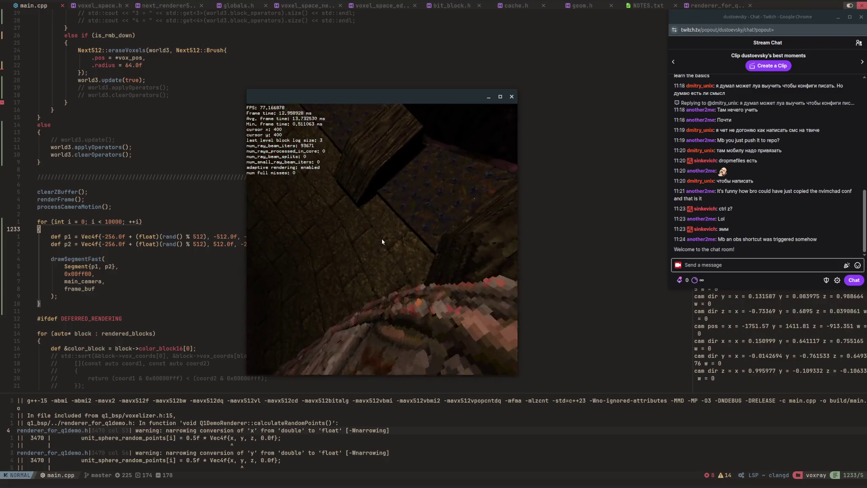
Step: Descend into the stone pit and continue onto the mossy cave floor
key(w)
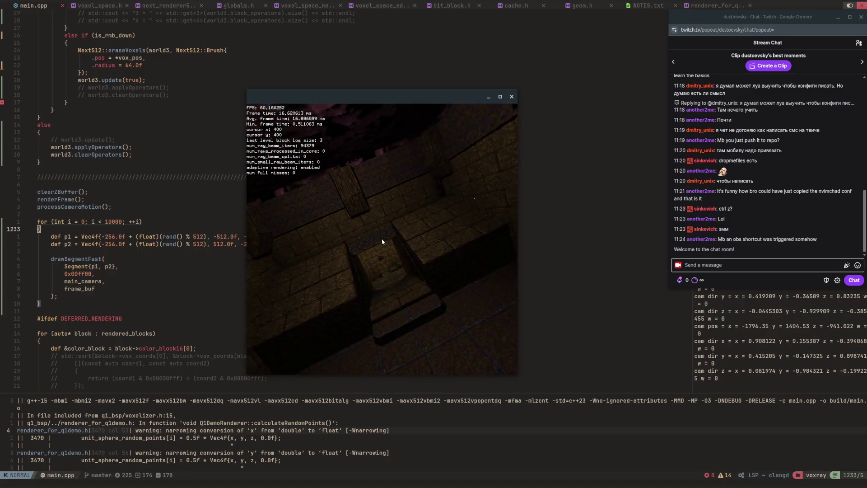
key(w)
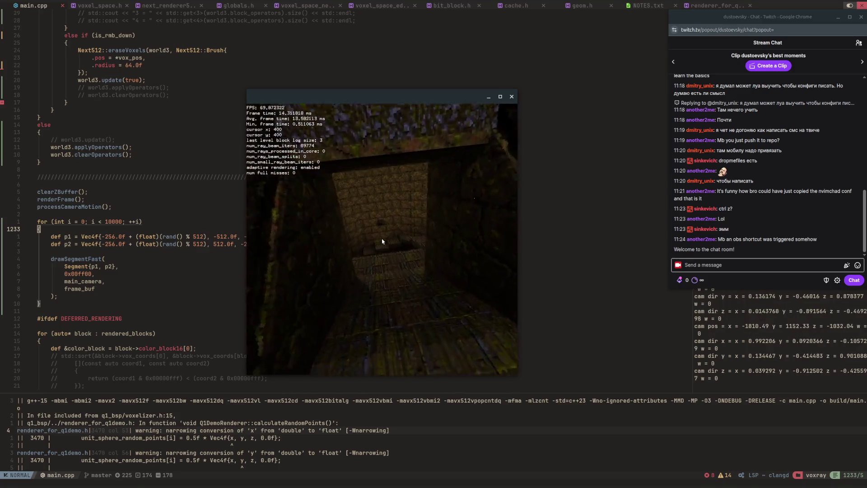
key(w)
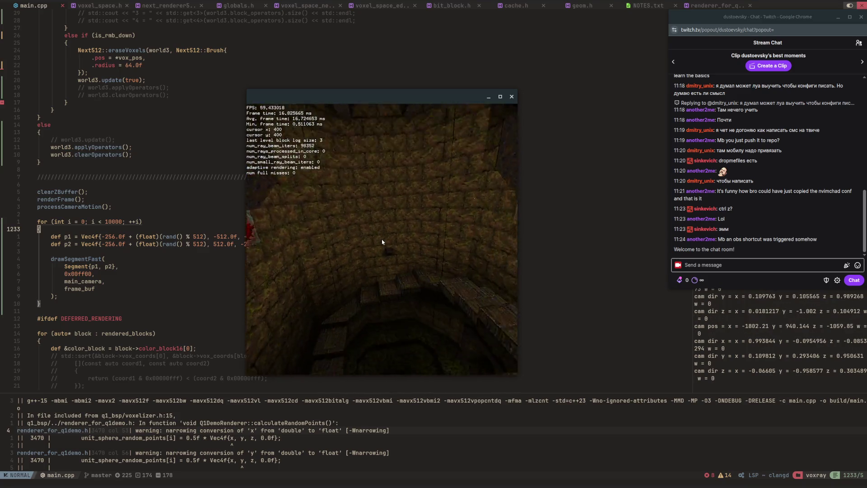
key(w)
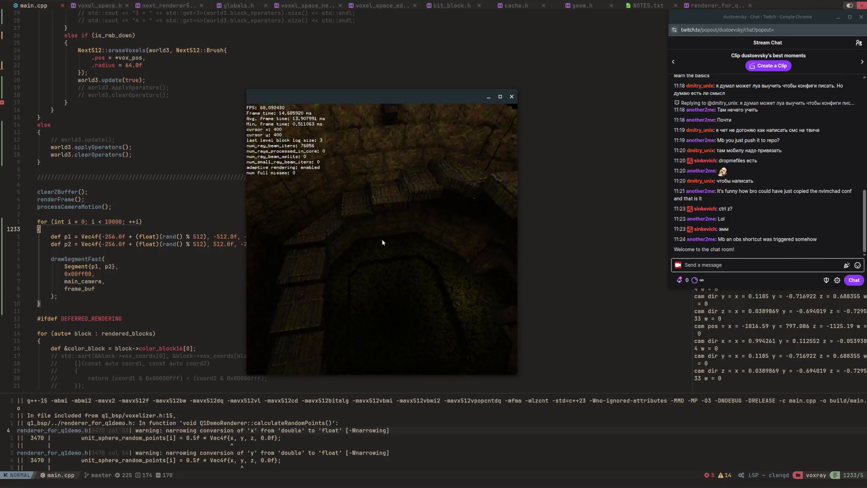
key(w)
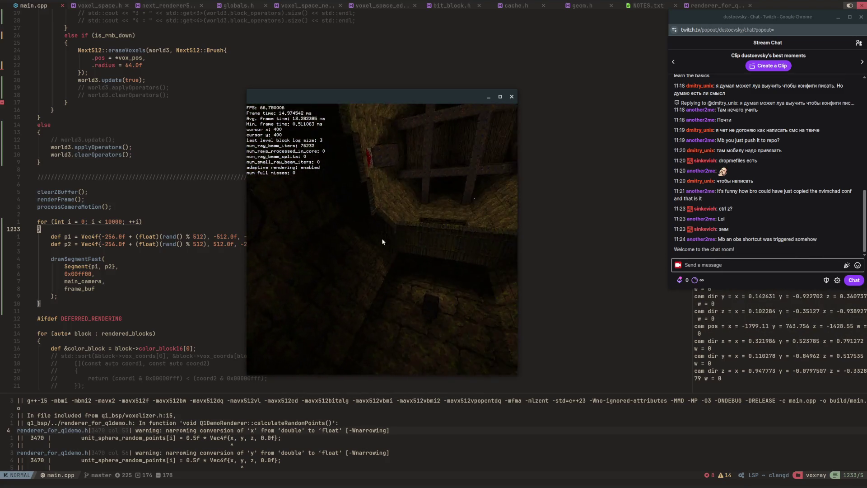
key(w)
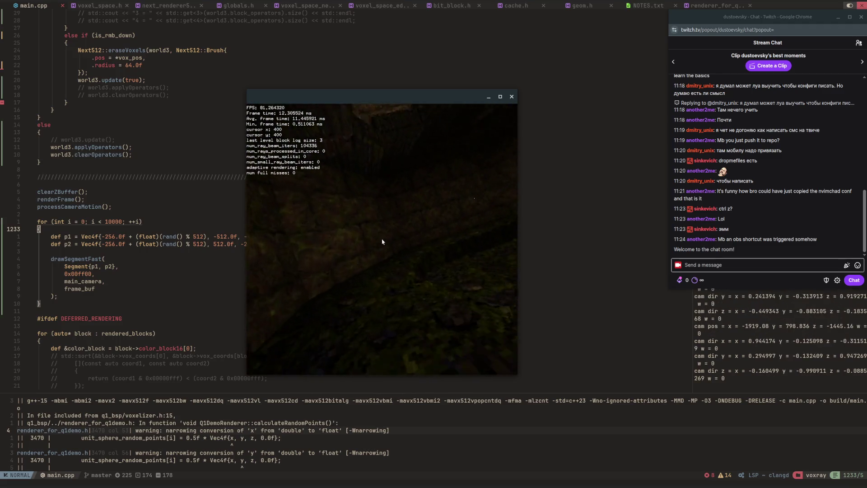
key(w)
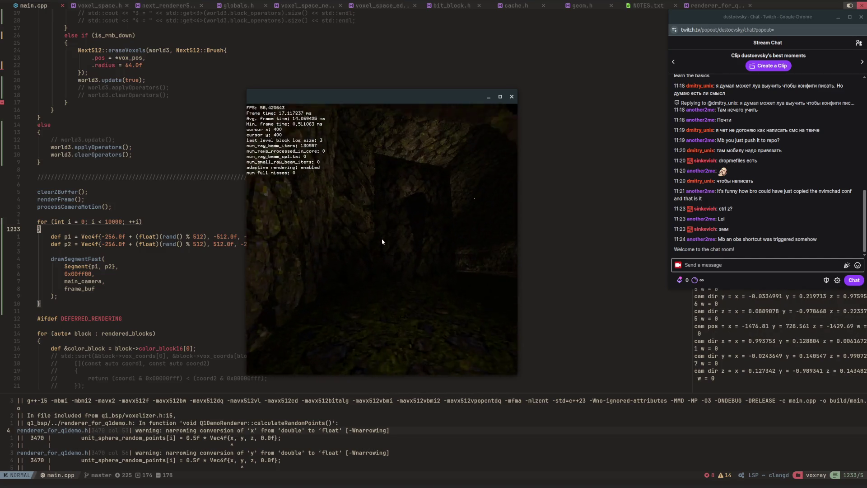
Step: Fly past the mossy rock column and the lit stone arch deeper into the cave
key(w)
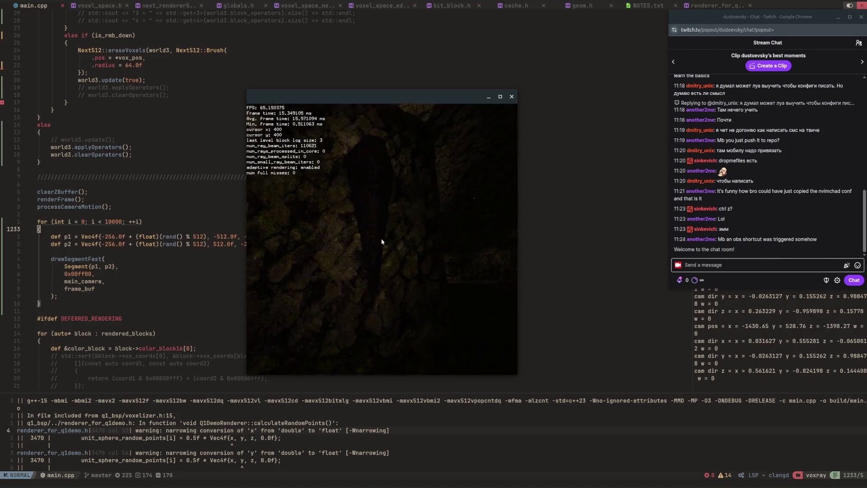
key(w)
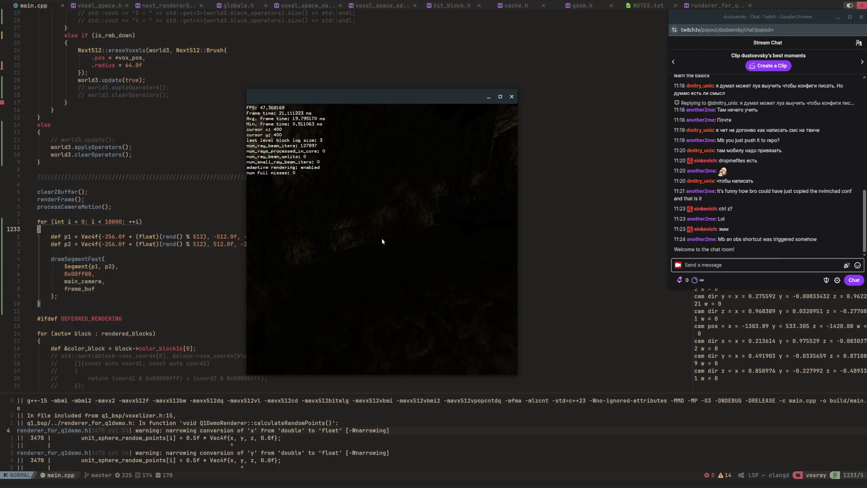
key(w)
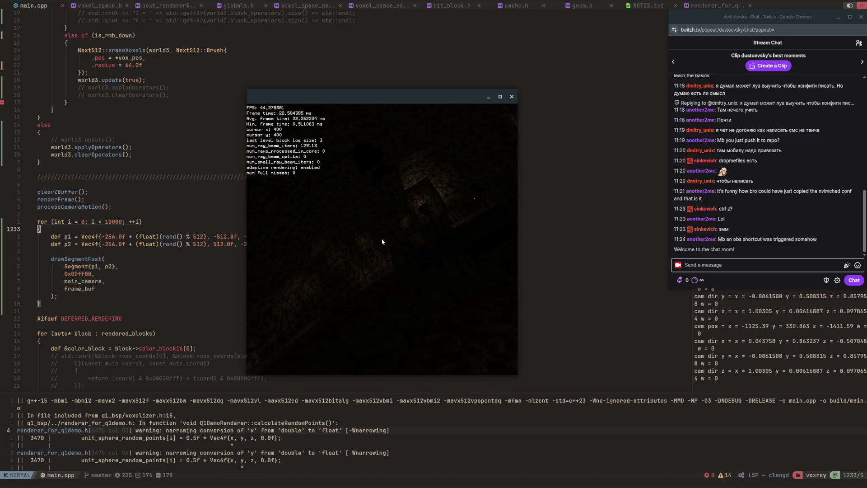
key(w)
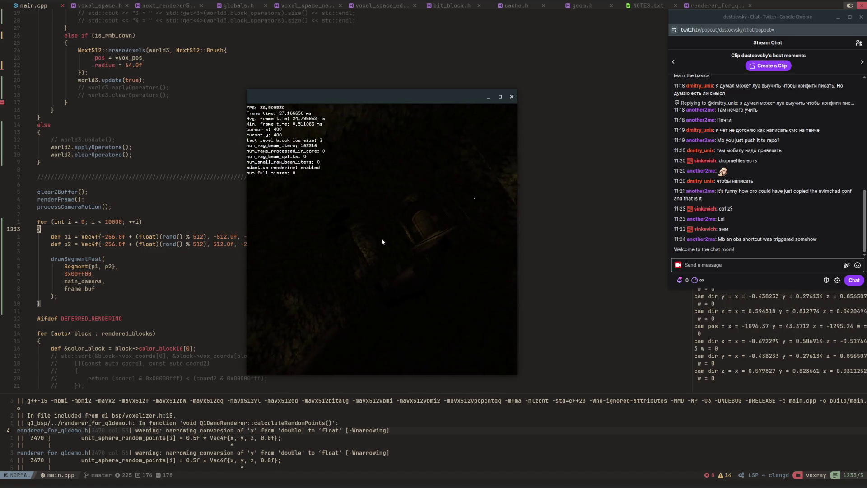
key(w)
key(w)
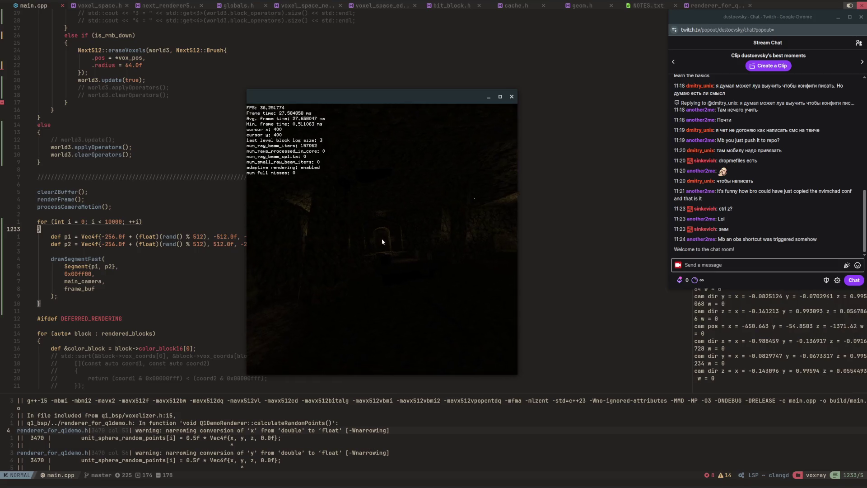
key(w)
key(w)
key(w)
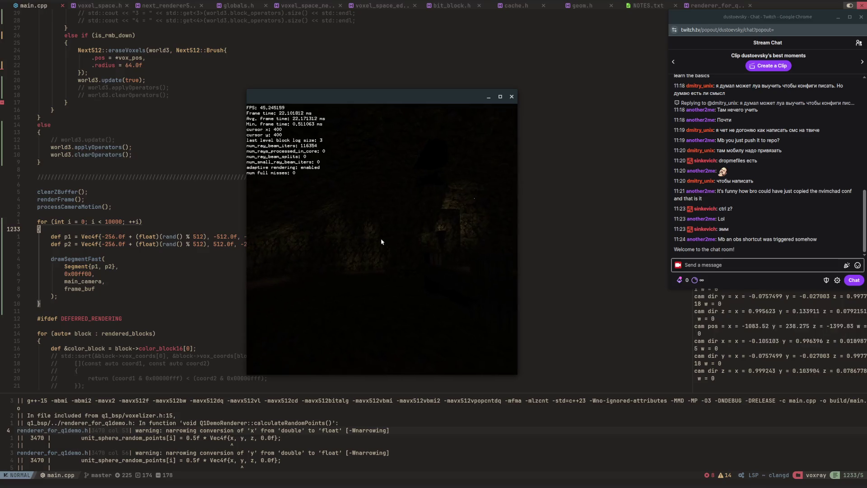
key(w)
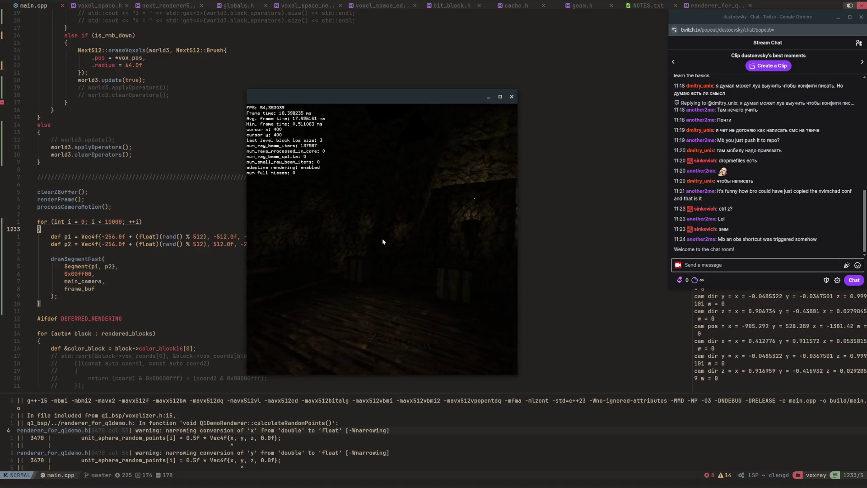
Step: Fly through the lit stone archway and down the dark corridor, turning at its end
key(w)
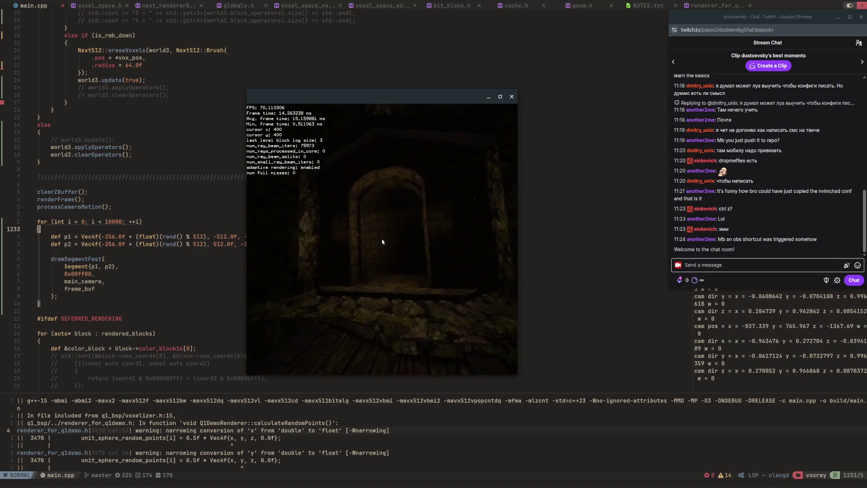
key(w)
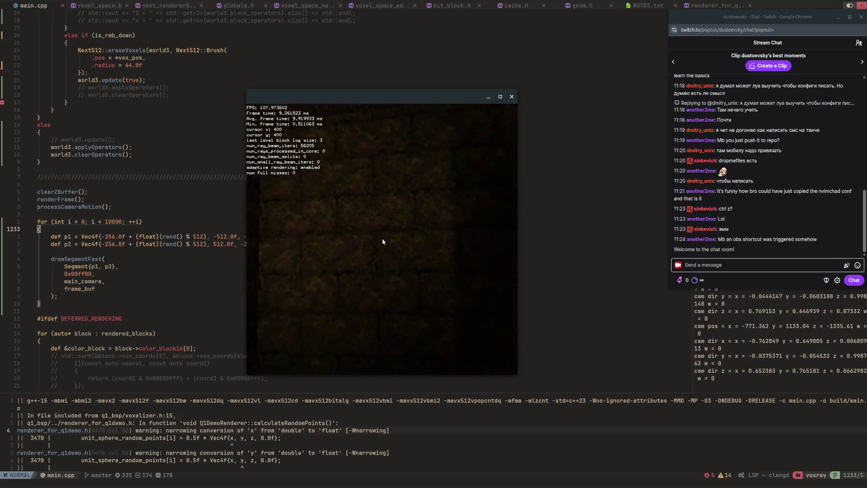
key(w)
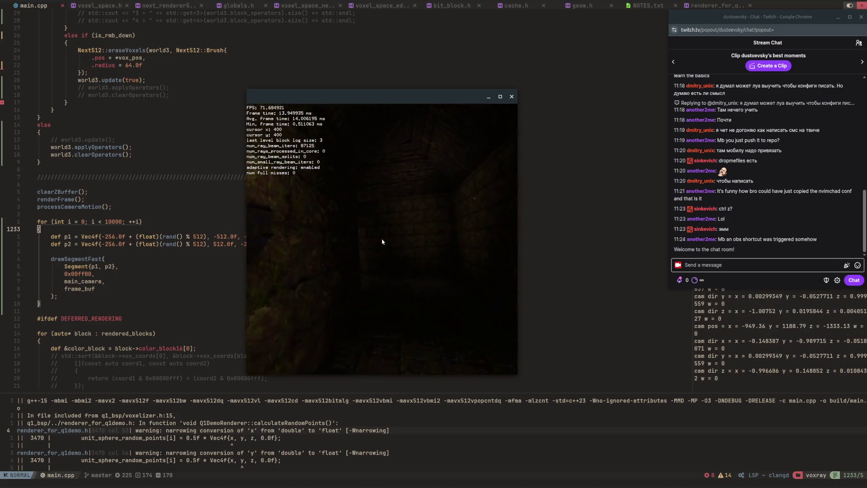
key(w)
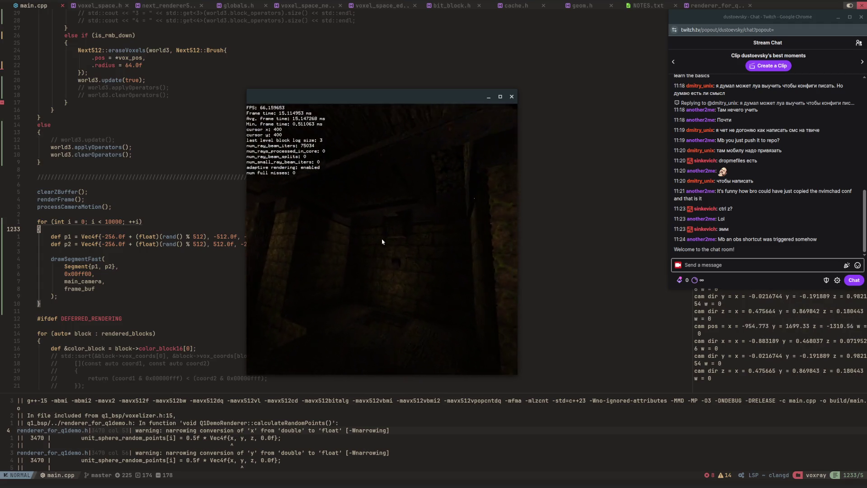
key(w)
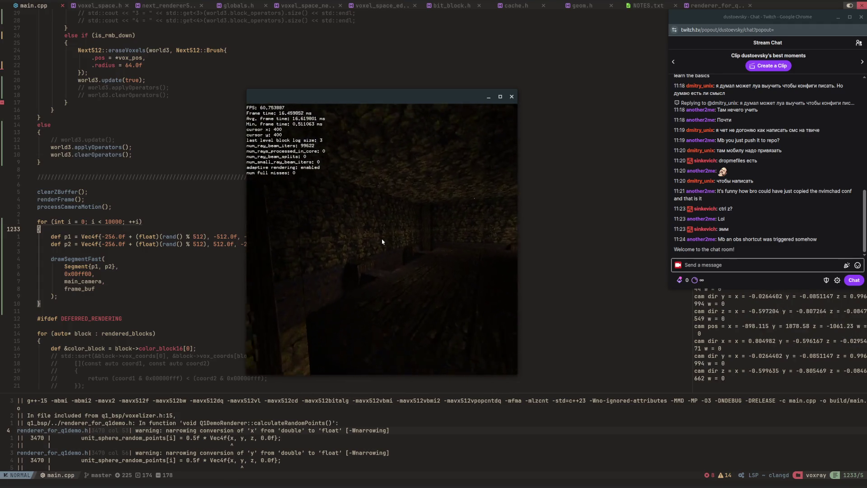
Step: Fly through the dark corridor and hold the camera against several mossy walls to show individual voxels
key(w)
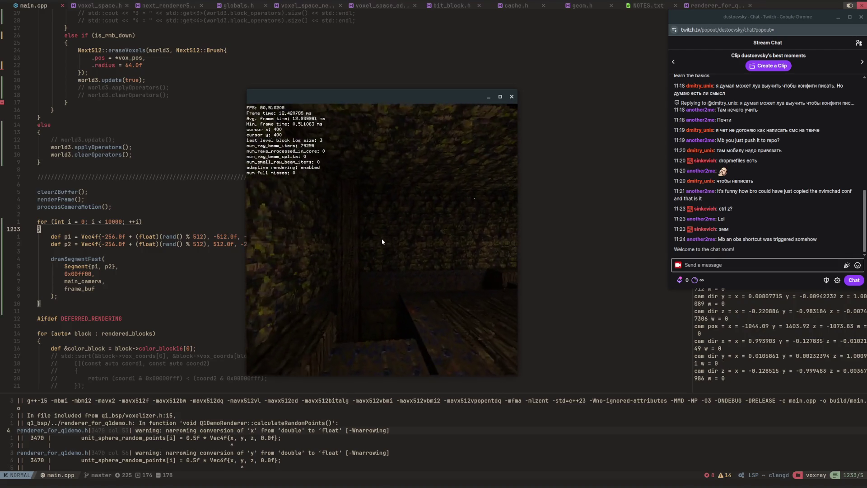
key(w)
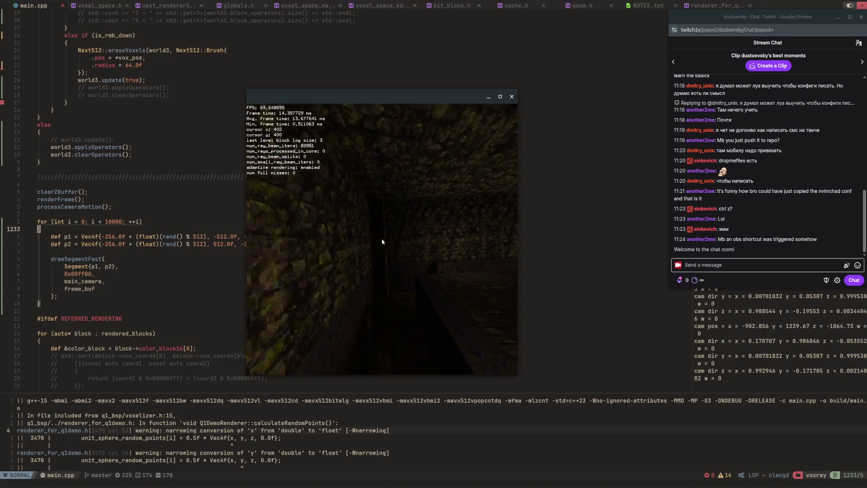
key(w)
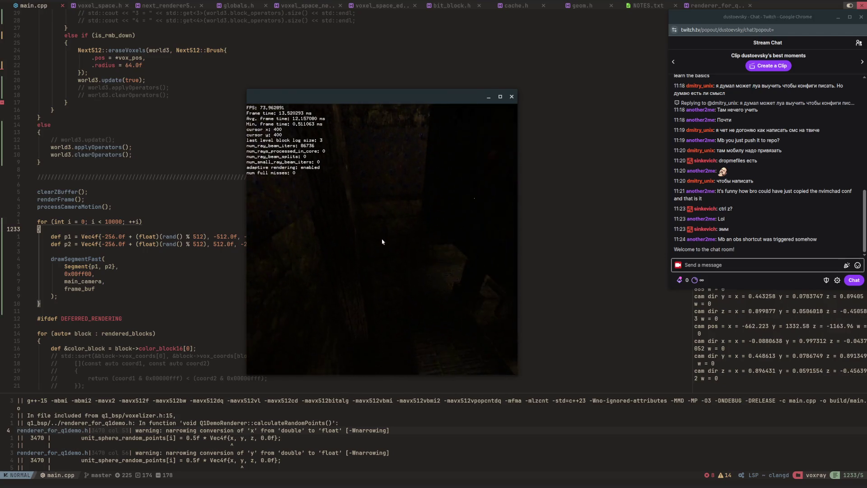
key(w)
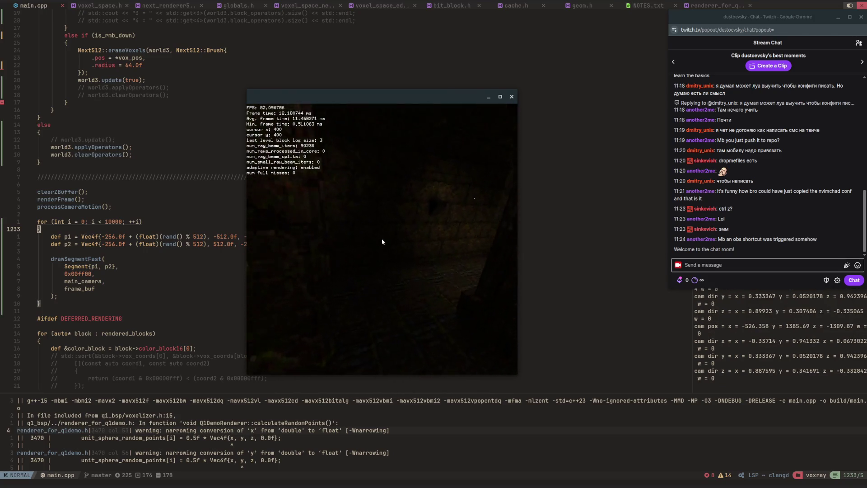
key(w)
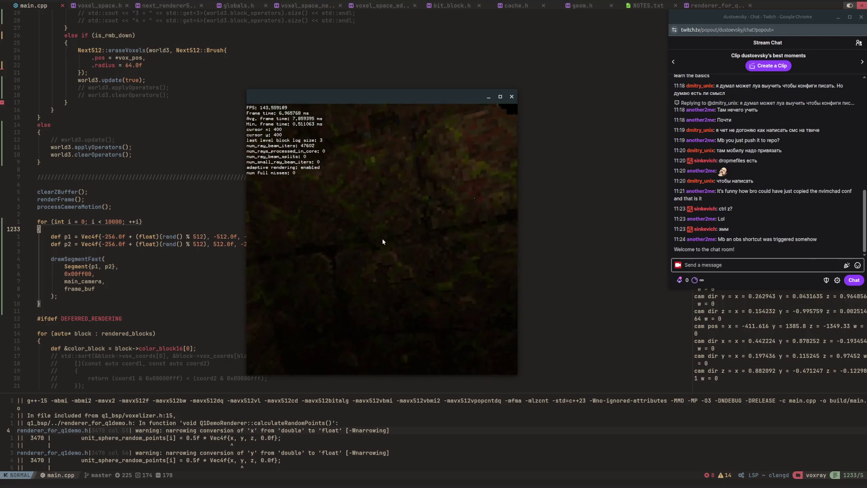
key(w)
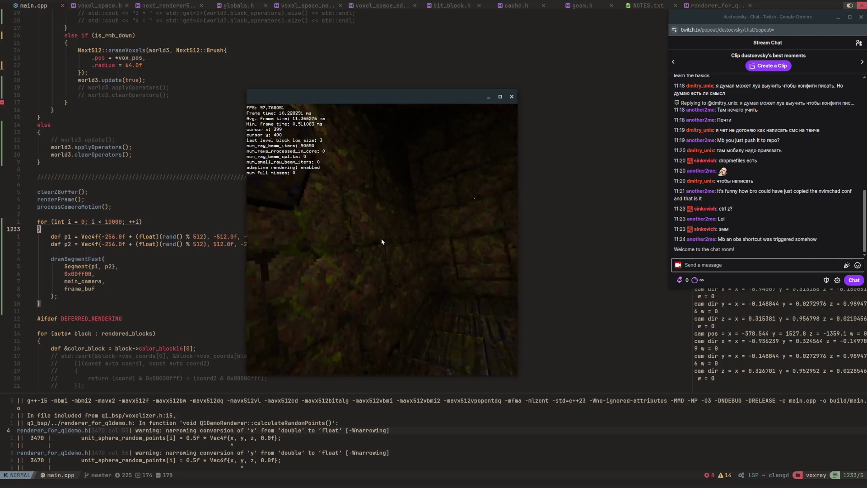
key(w)
key(w)
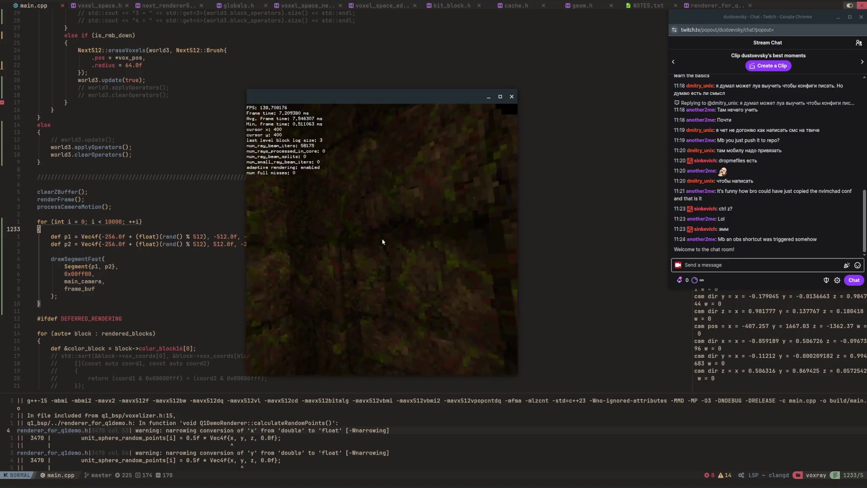
key(w)
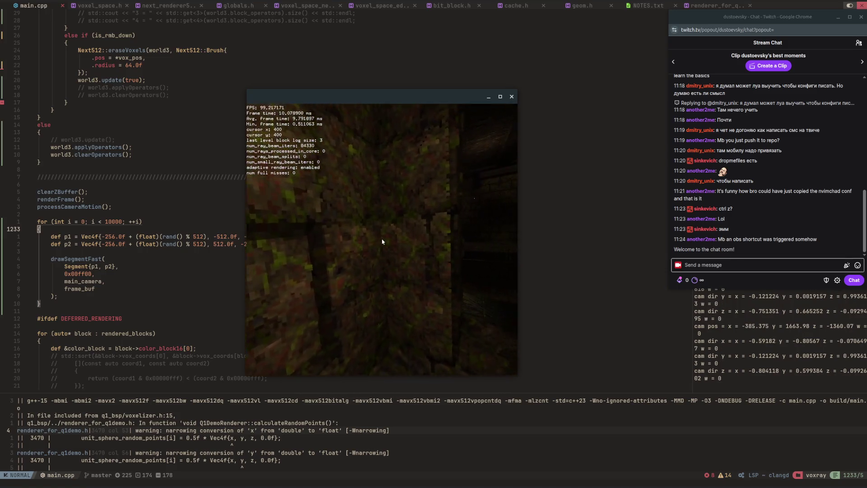
key(w)
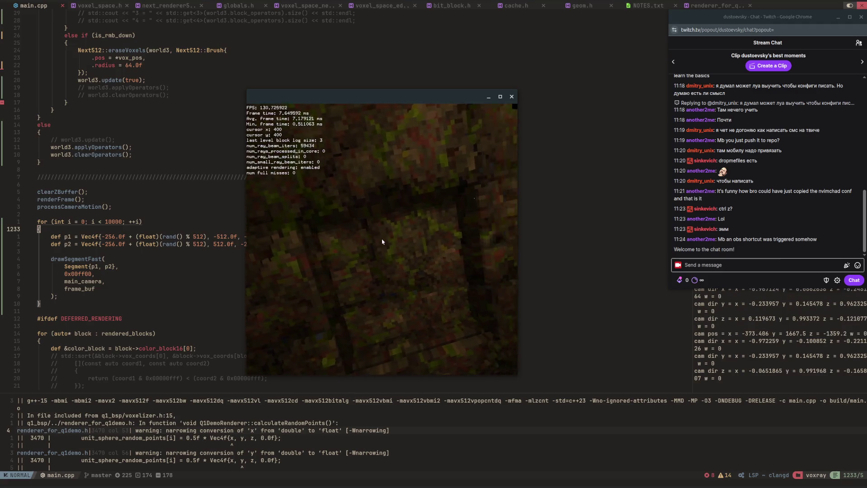
key(w)
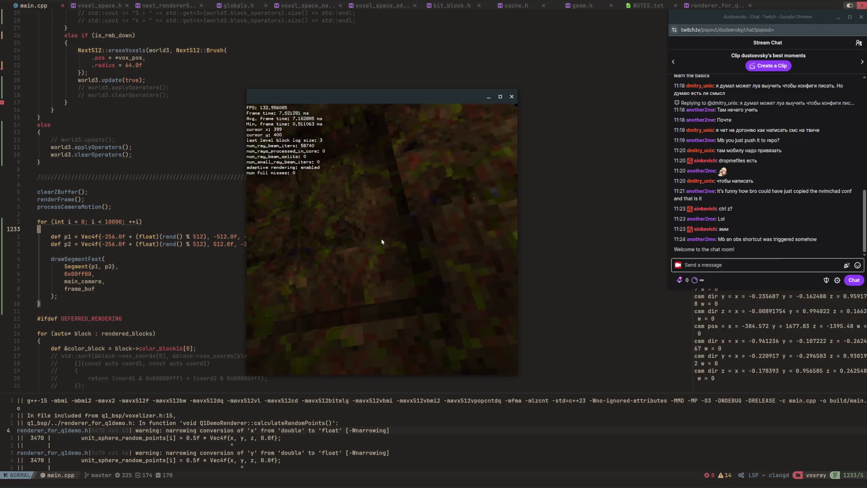
key(w)
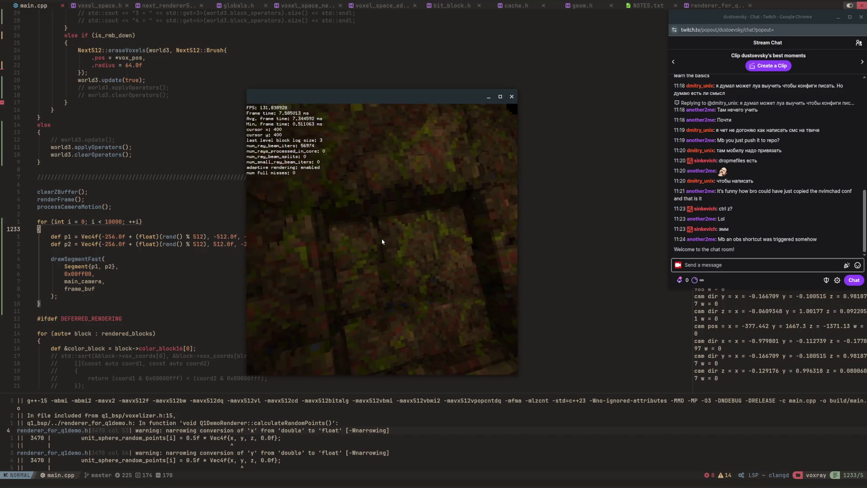
key(w)
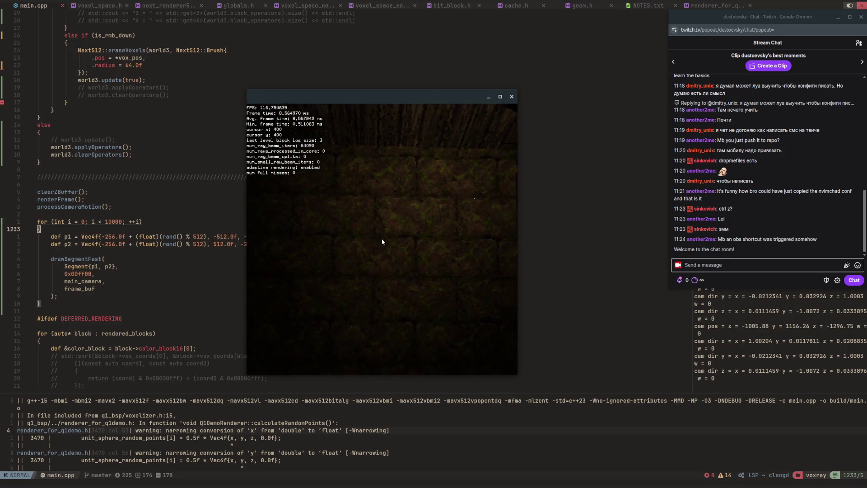
Step: Fly through the stone doorway toward the archway, back off, and slide right past it
key(w)
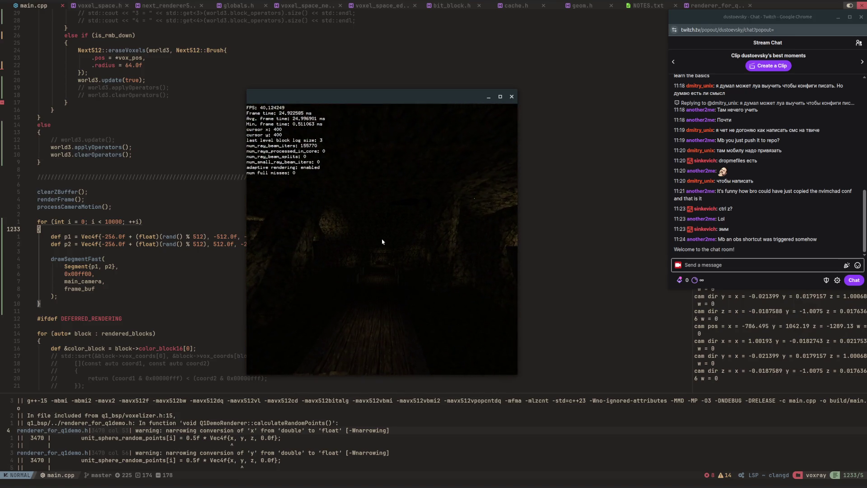
key(w)
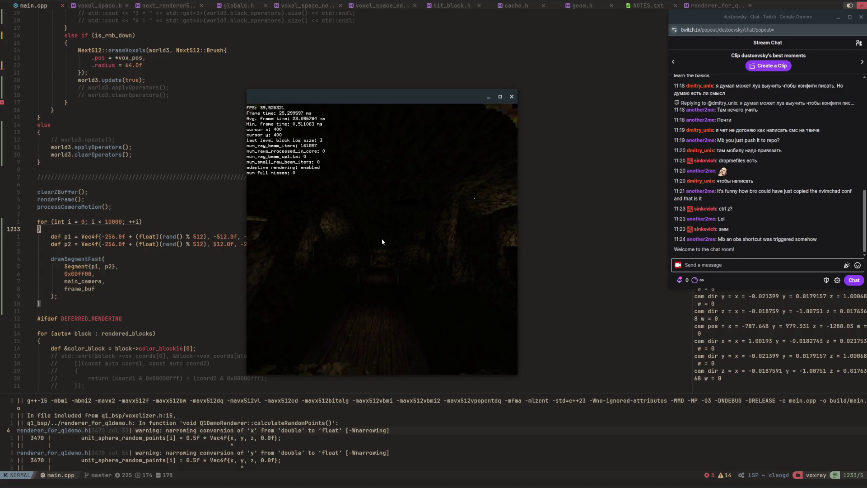
key(w)
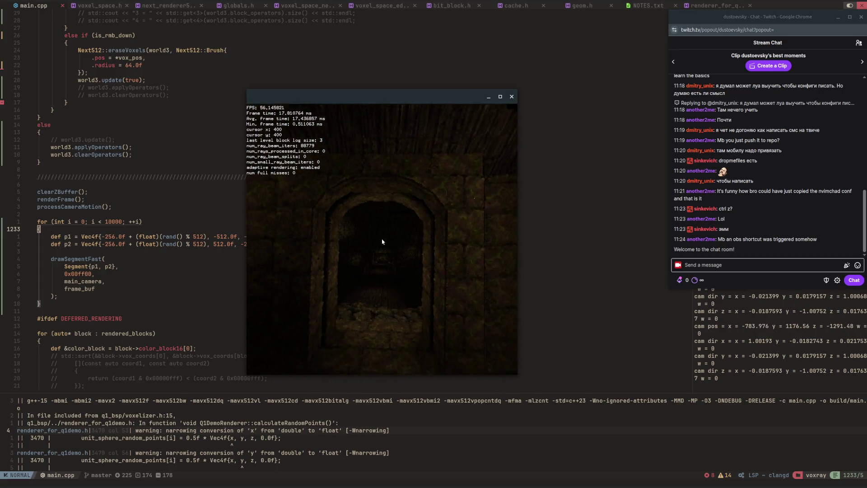
key(s)
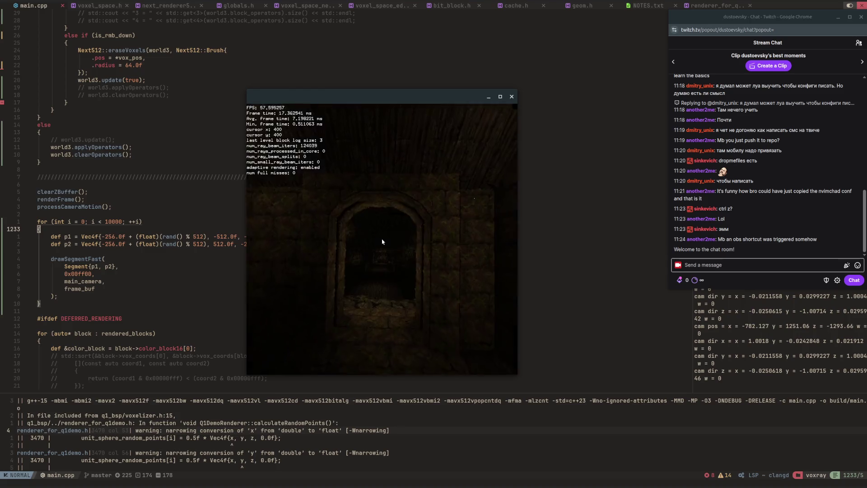
key(w)
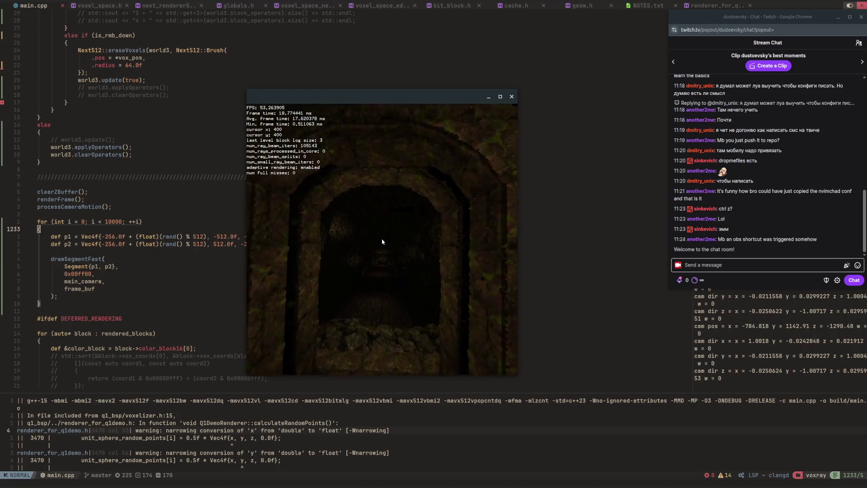
key(d)
key(Right)
Step: Strafe right along the rock wall toward the wooden floor and lit rock wall
key(w)
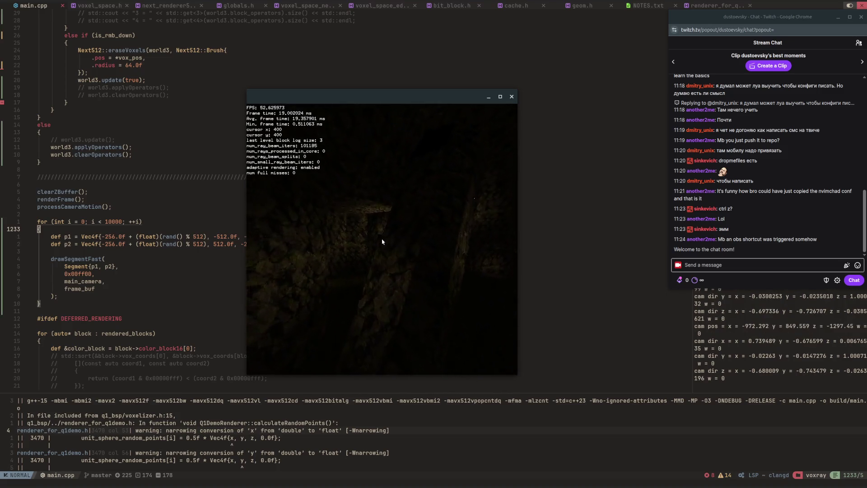
key(w)
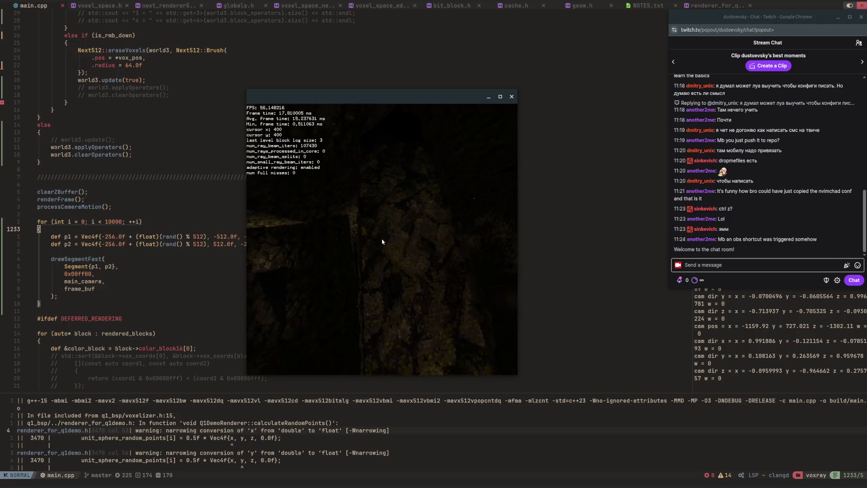
key(d)
key(Right)
key(w)
key(w)
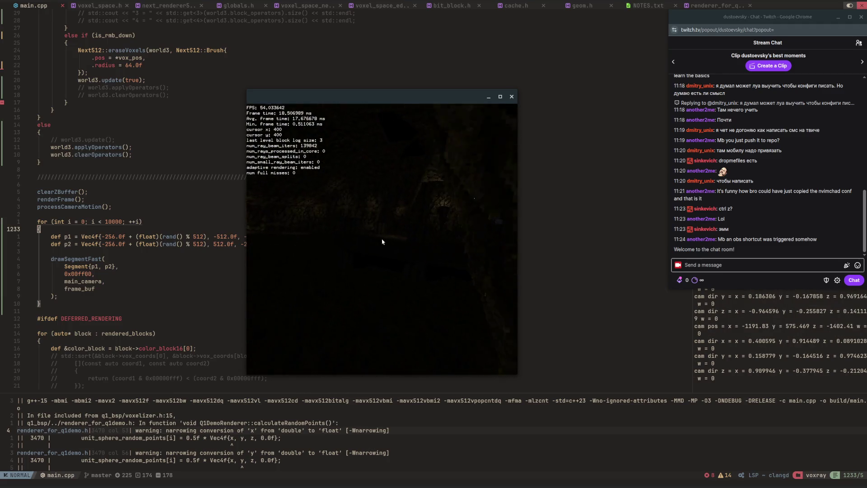
key(w)
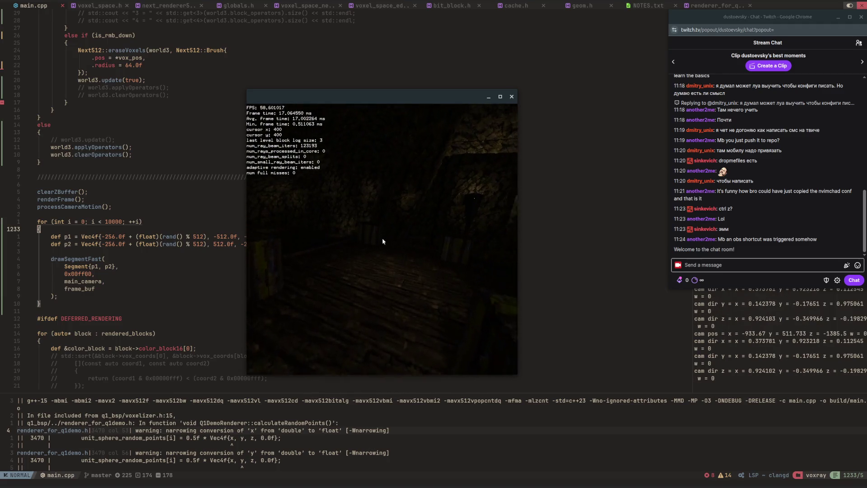
key(w)
key(w)
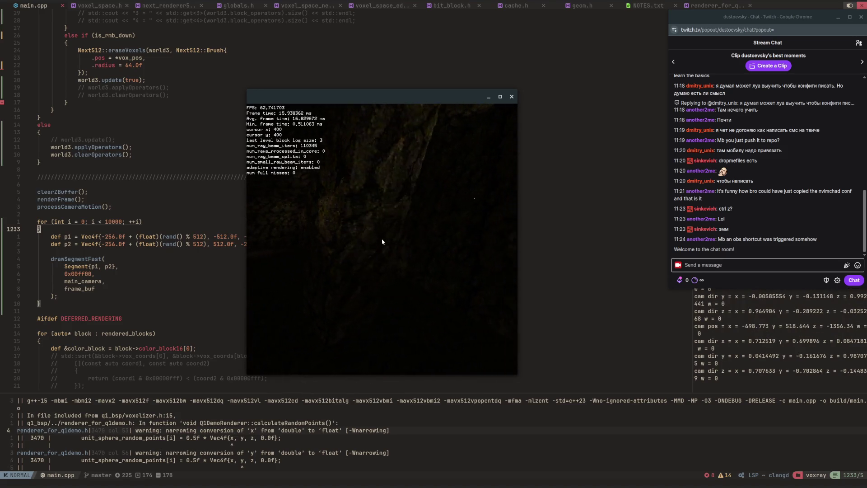
Step: Fly deeper through the rocky corridor and through the stone arch to the lit floor
key(w)
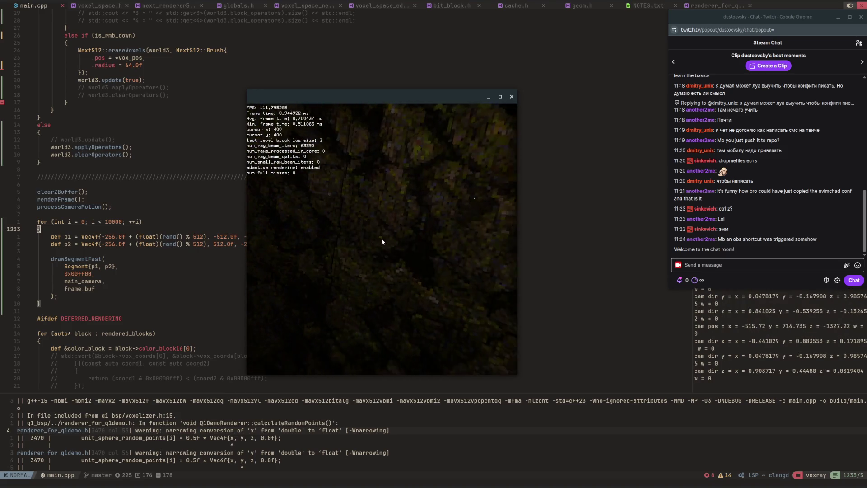
key(w)
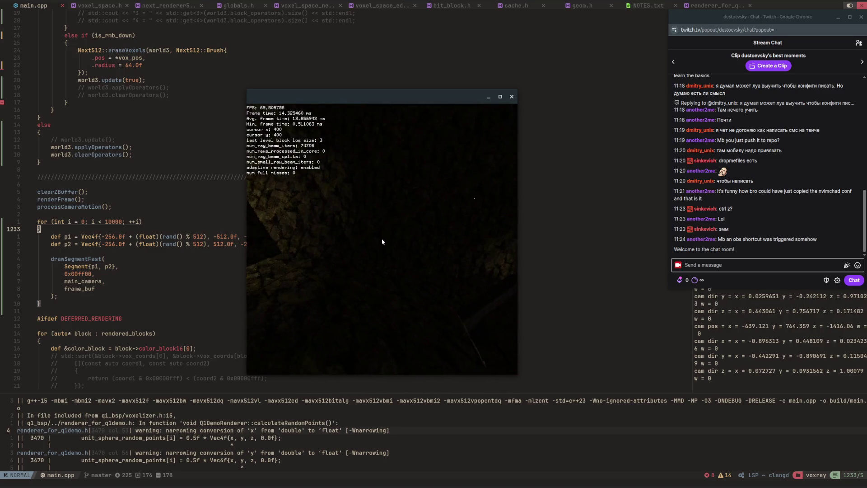
key(w)
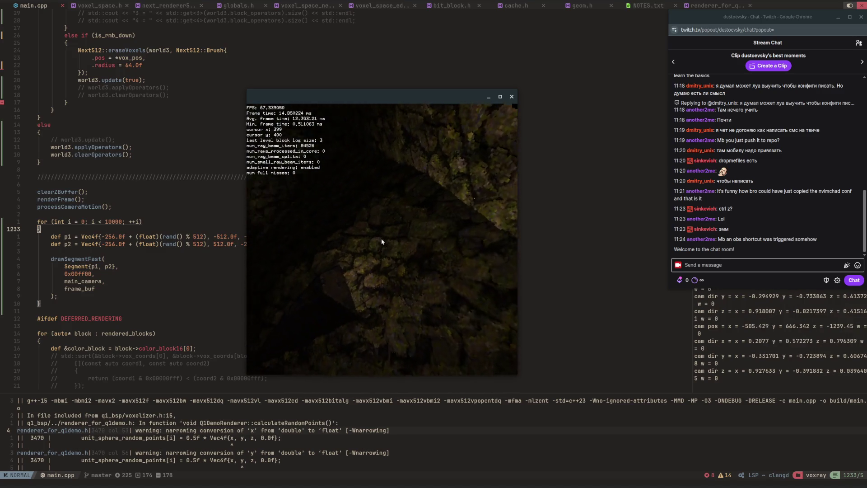
key(w)
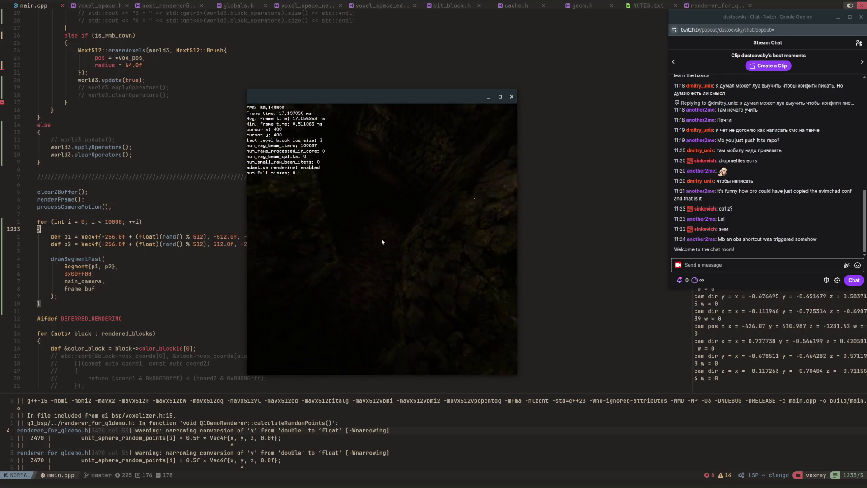
key(w)
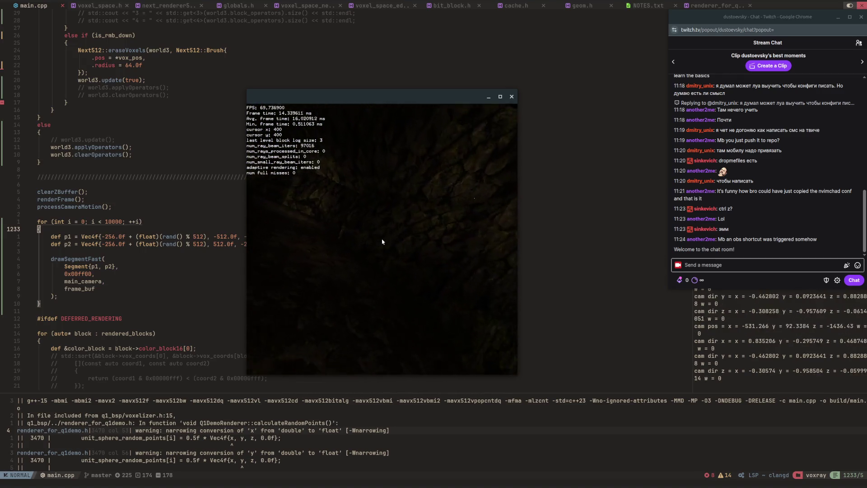
key(w)
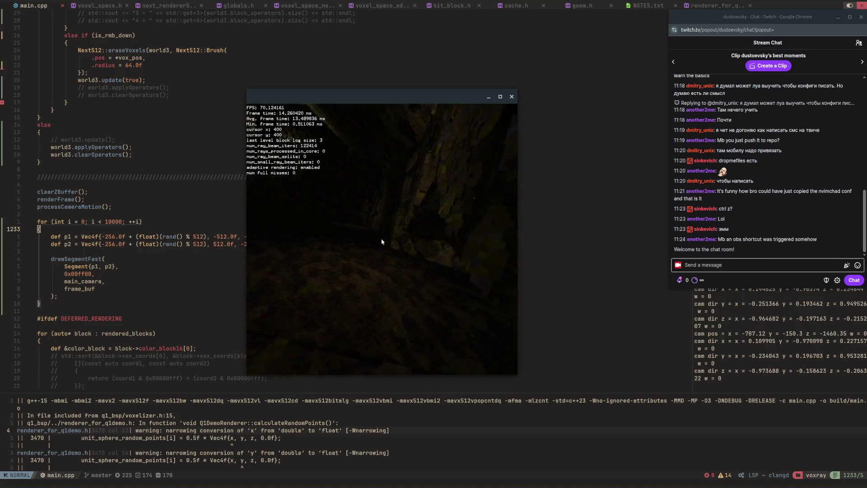
key(w)
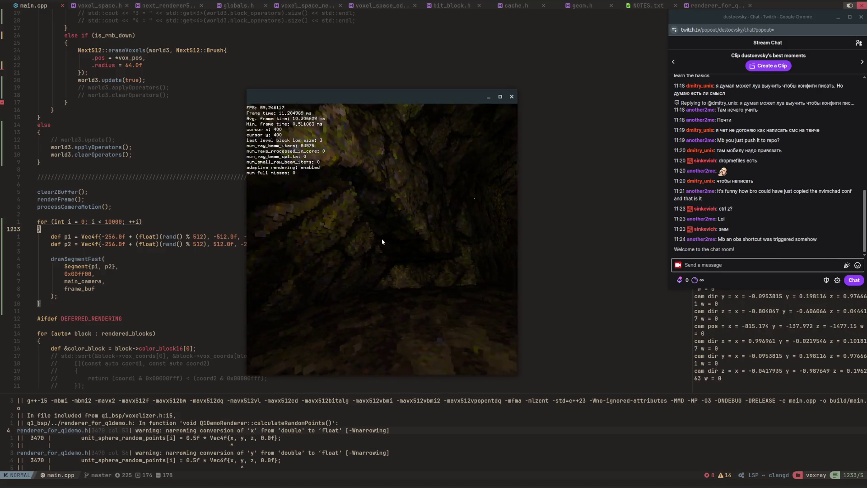
key(w)
key(w)
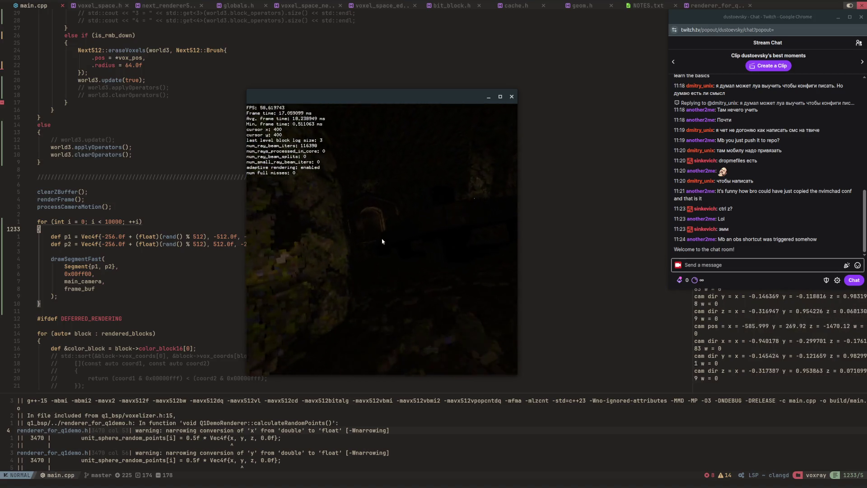
key(w)
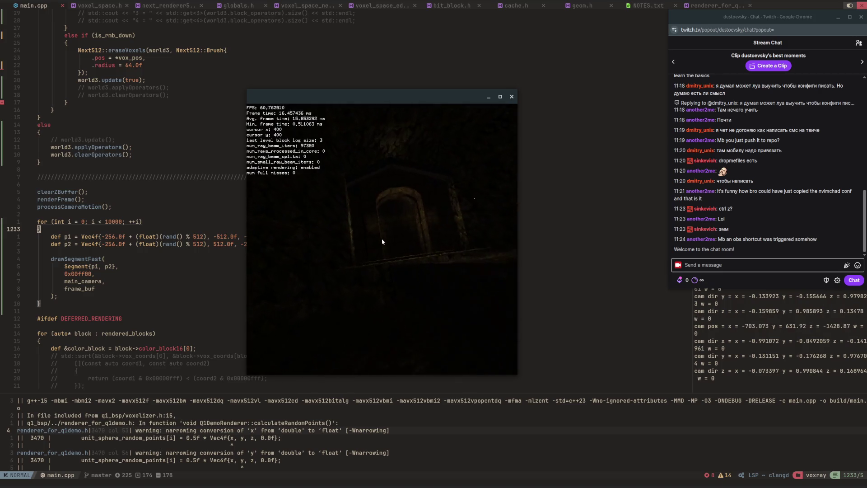
key(w)
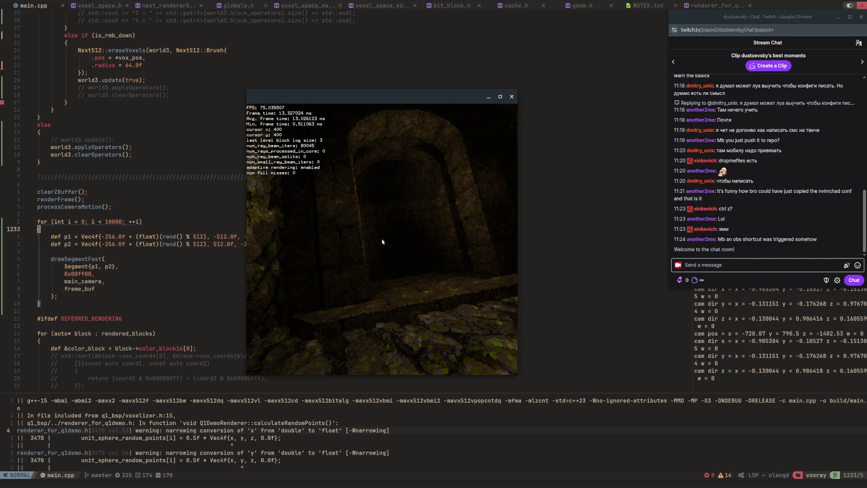
Step: Back in main.cpp, set the test loop's iteration count to 1 and save
key(w)
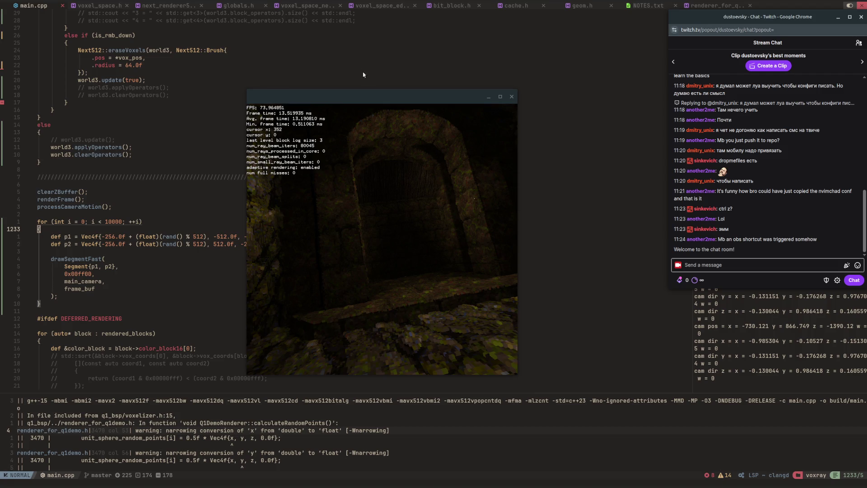
click(346, 73)
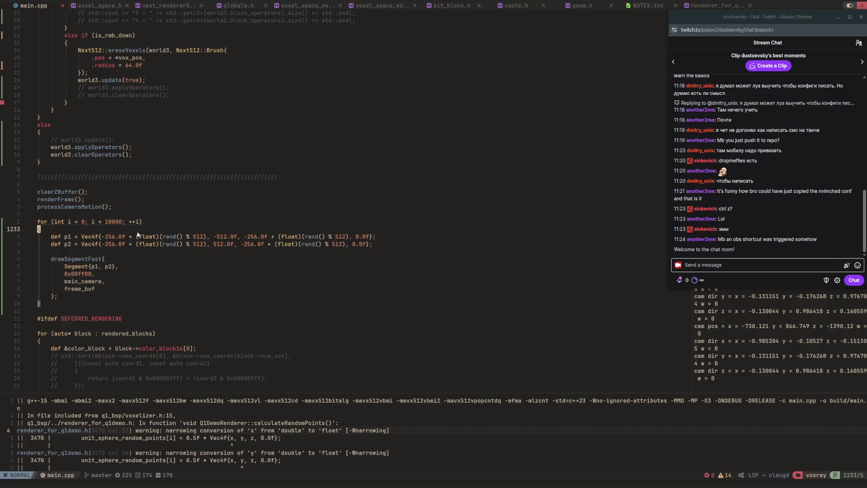
drag(122, 222, 121, 222)
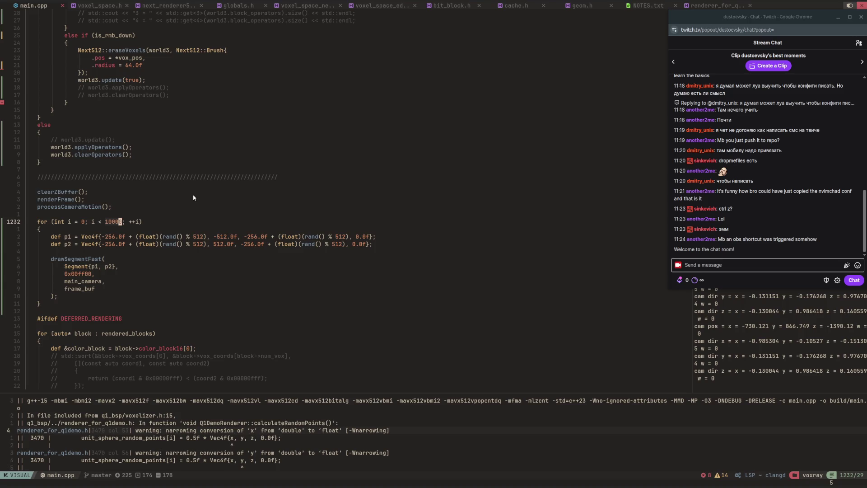
text(100)
key(Escape)
key(ctrl+s)
key(j)
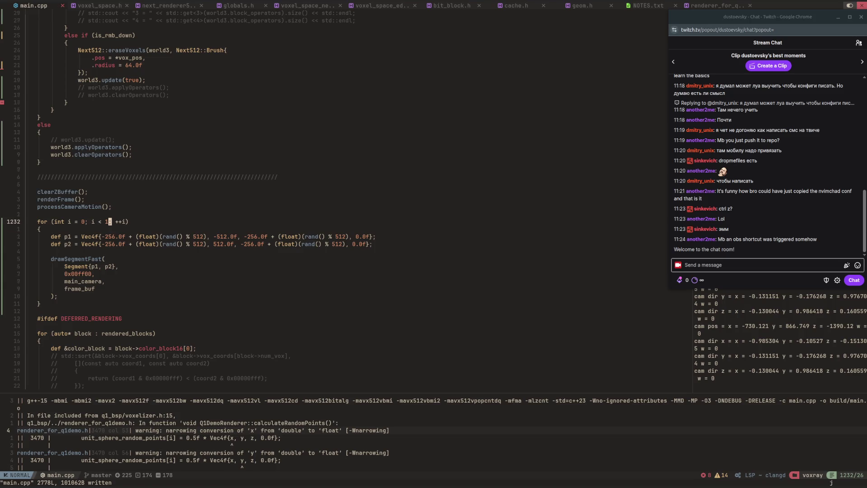
Step: Comment out the random p1 and p2 lines and add p1 = Vec4f(0.0f, -512.0f, 0.0f, 0.0f)
key(j)
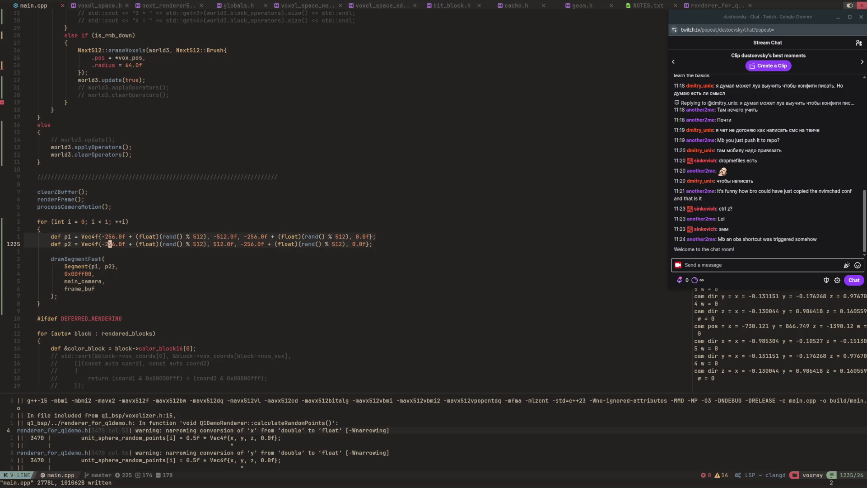
key(g)
key(c)
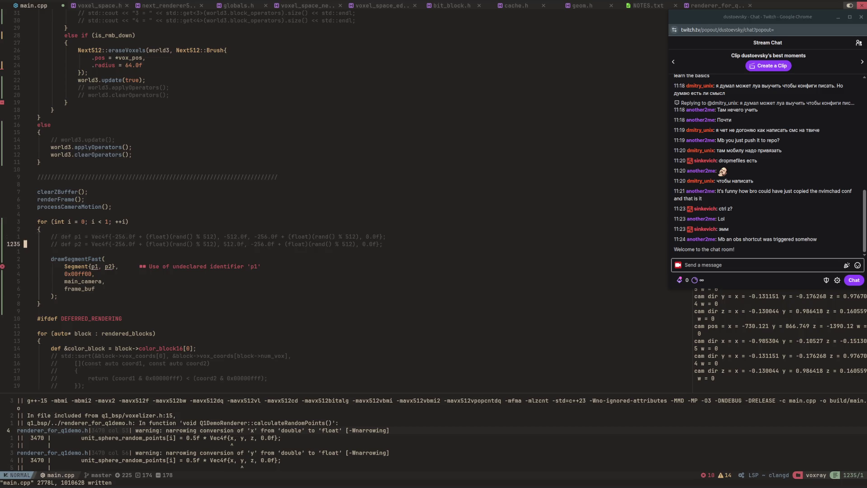
text(jo)
text(def p1)
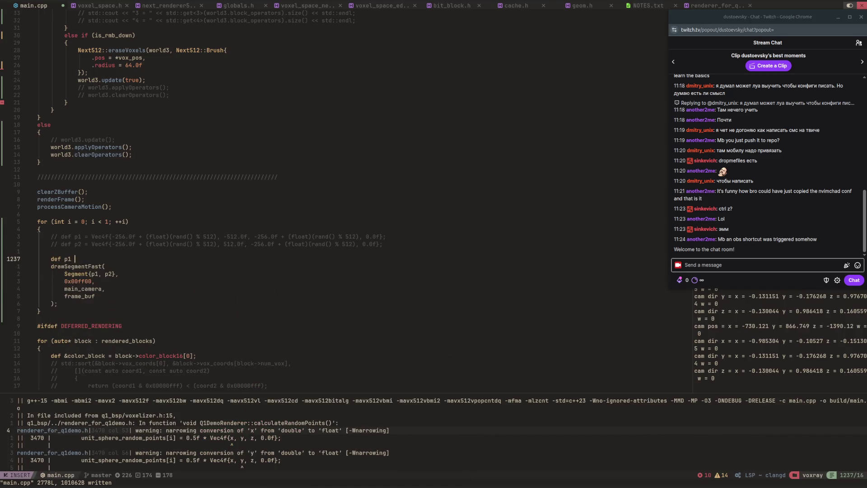
text(ec4f)
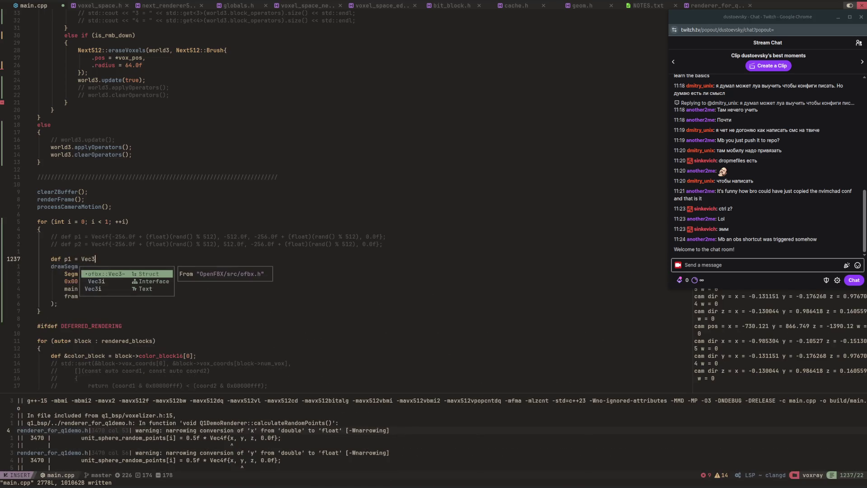
text({0.)
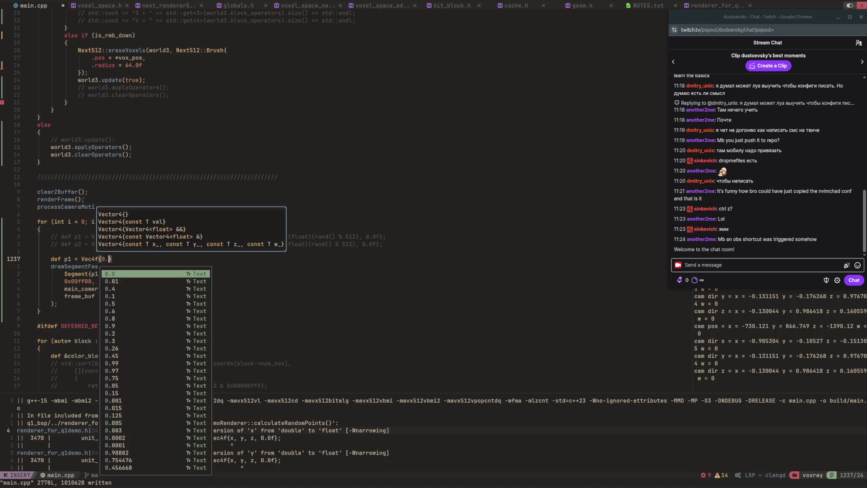
text(0f, -)
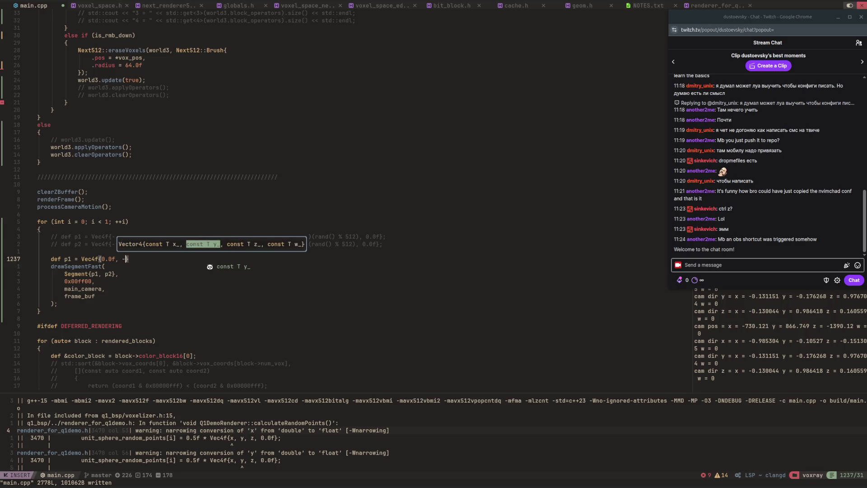
text(512.0f, 0)
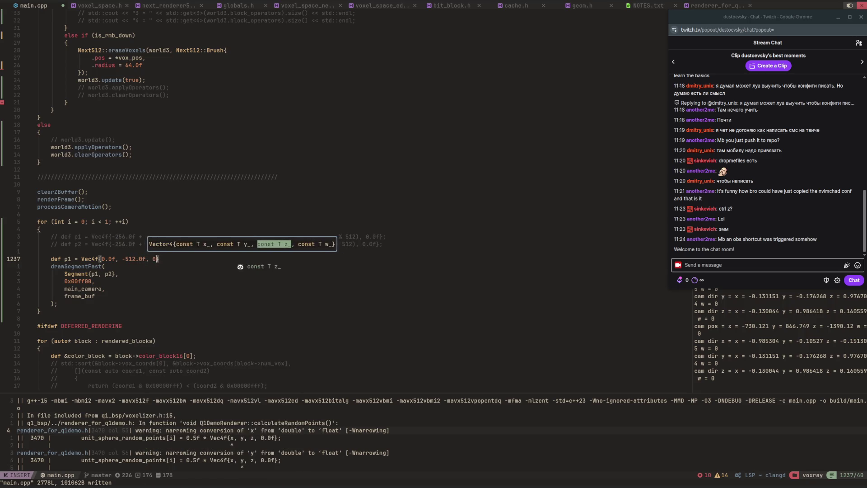
text(.0f, 0.0f)
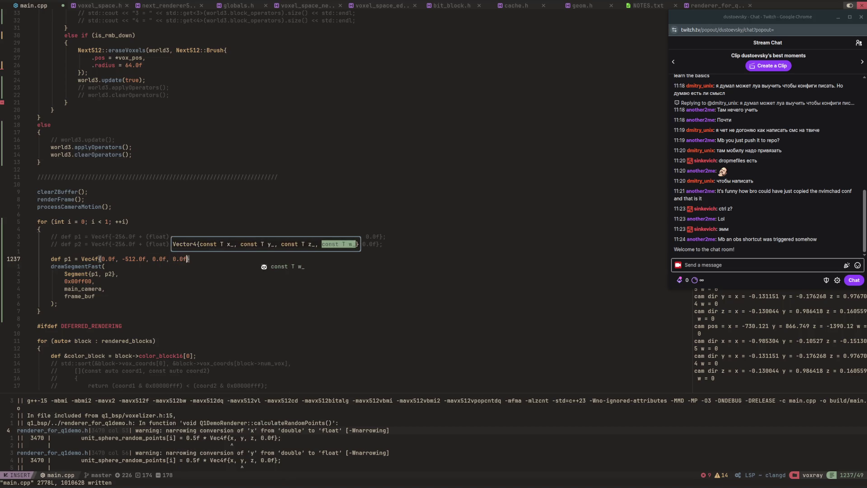
text(;)
Step: Duplicate the line as p2 with 512.0f, save, and jump to drawSegmentFast's definition
key(y)
key(y)
key(p)
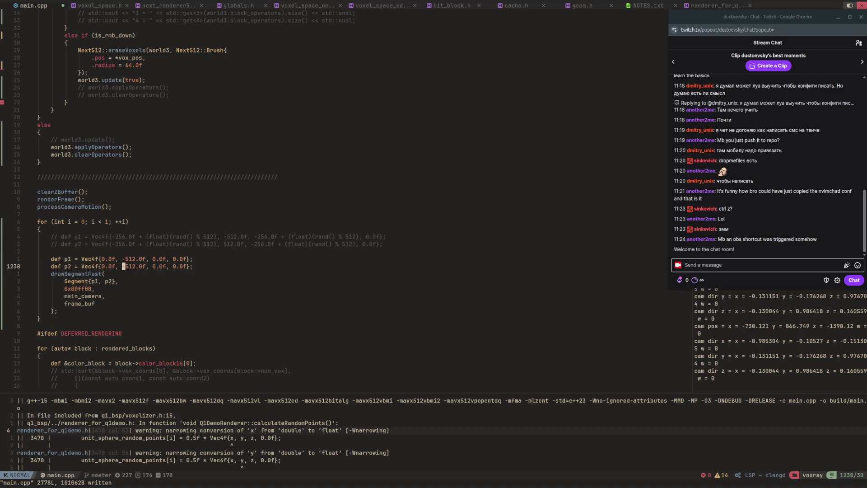
key(bracketright)
key(space)
key(ctrl+s)
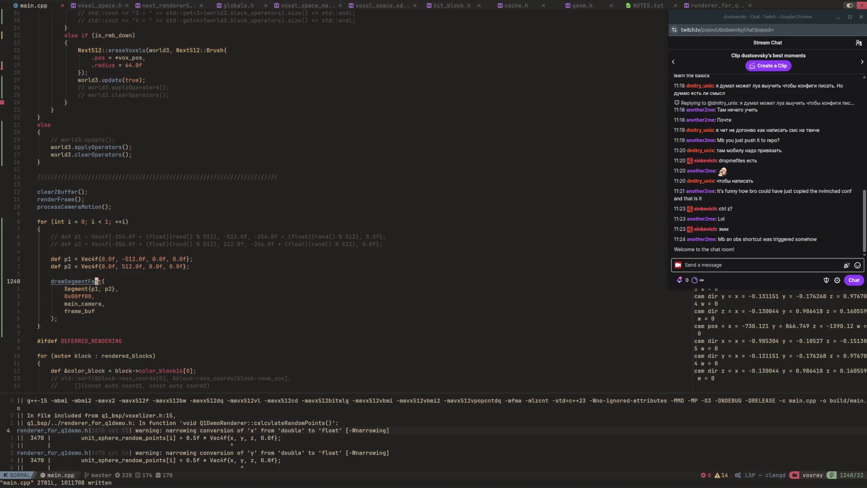
key(g)
key(d)
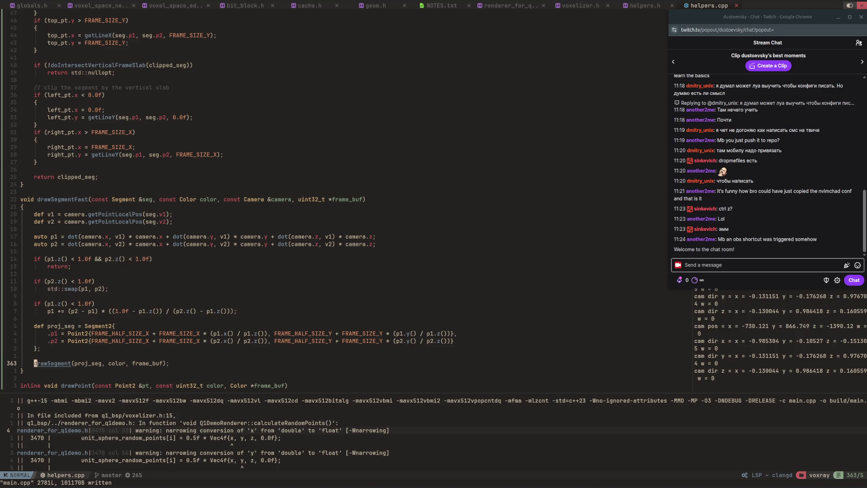
Step: Open blank lines after proj_seg in helpers.cpp's drawSegmentFast for new code
key(k)
key(k)
key(o)
key(Return)
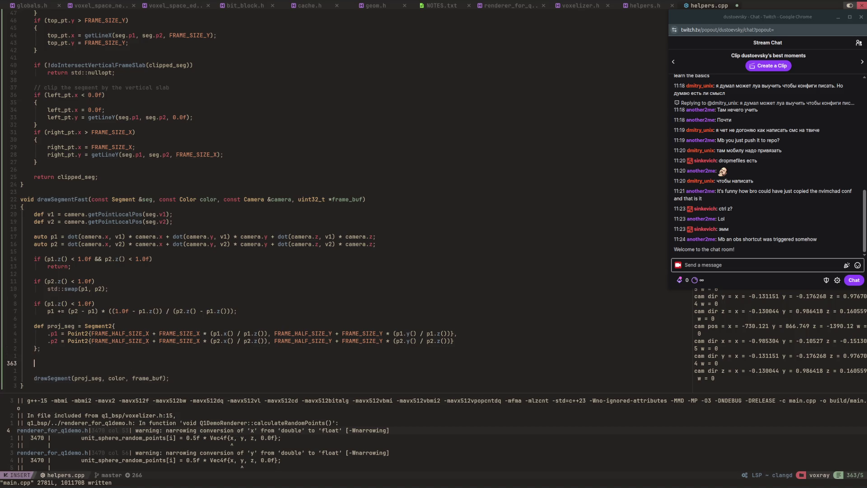
Step: Add the midpoint line mid = 0.5f * (p1 + p2) in drawSegmentFast
text(def mid = p)
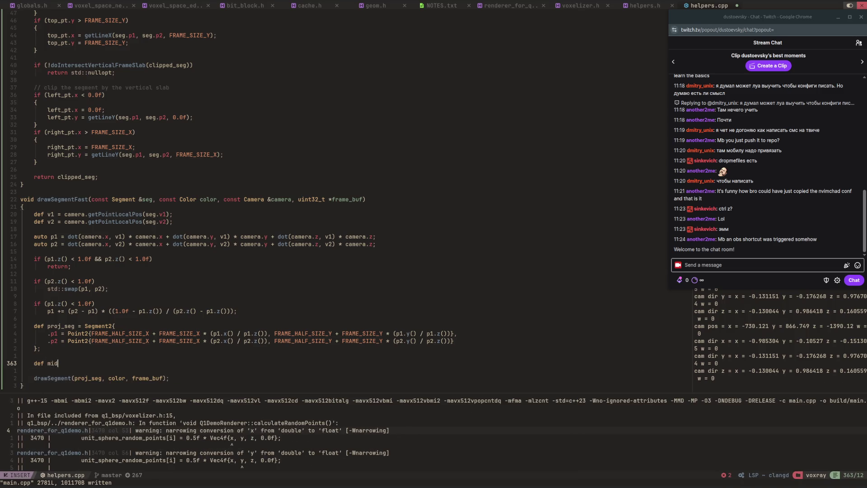
text(1 + )
text(0.5)
text(f)
key(BackSpace)
key(BackSpace)
key(BackSpace)
text(0.5f)
text( p)
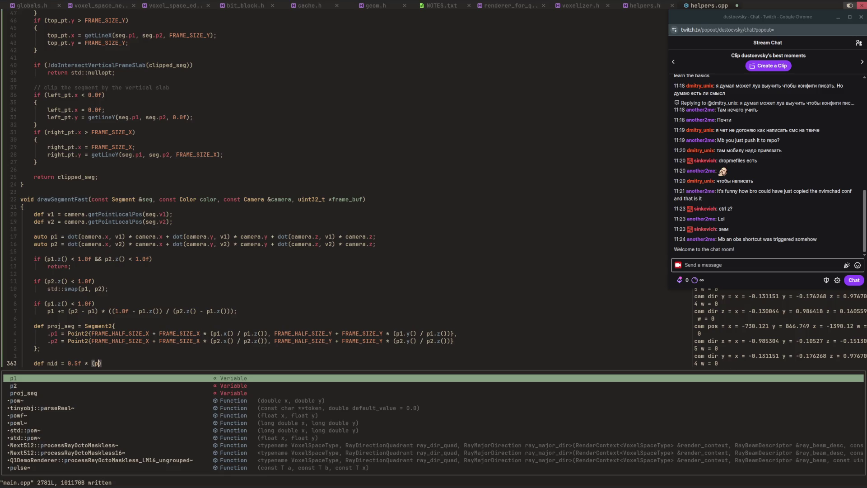
text(1 + p2);)
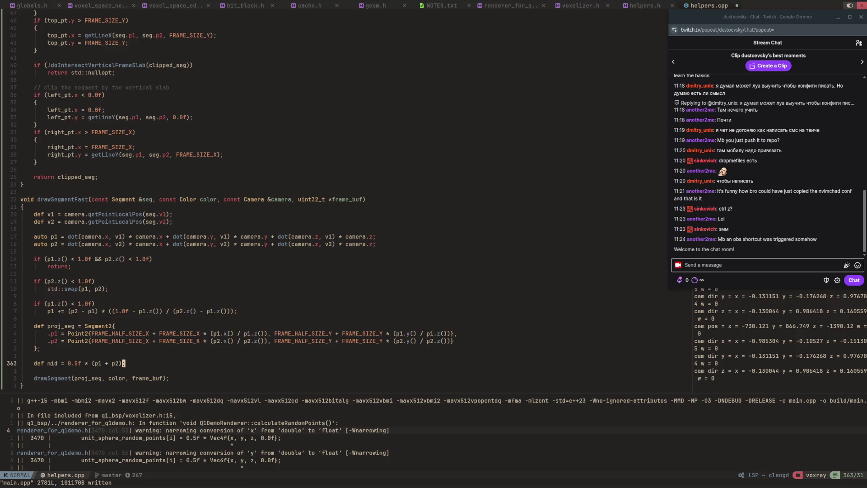
text(o)
text(def )
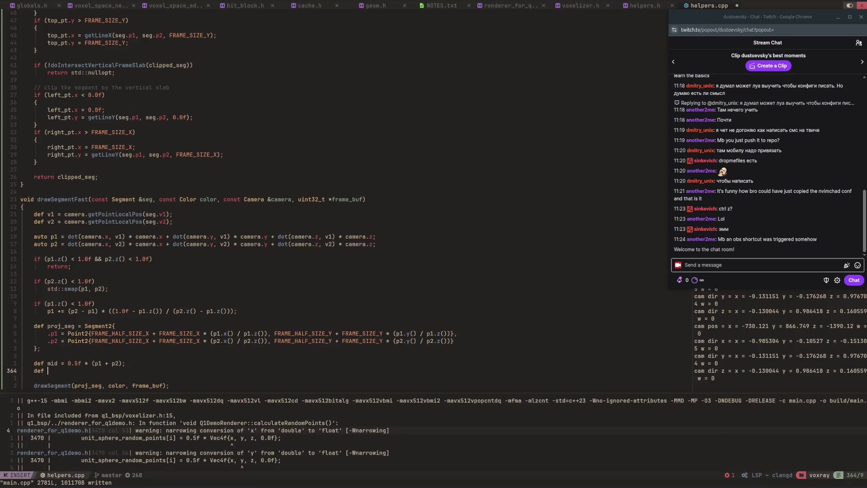
text(mid_proj)
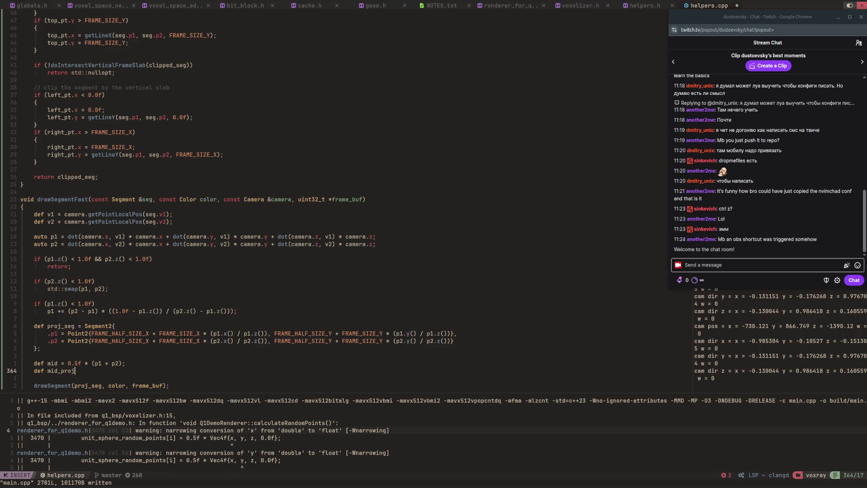
text( = camera.)
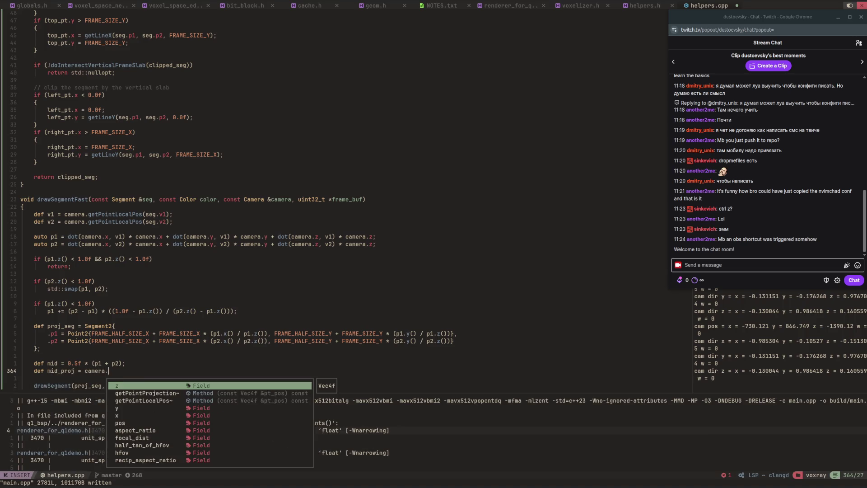
Step: Set mid_proj to camera.getPointProjection(mid), save helpers.cpp, and switch to the renderer
key(Tab)
key(Return)
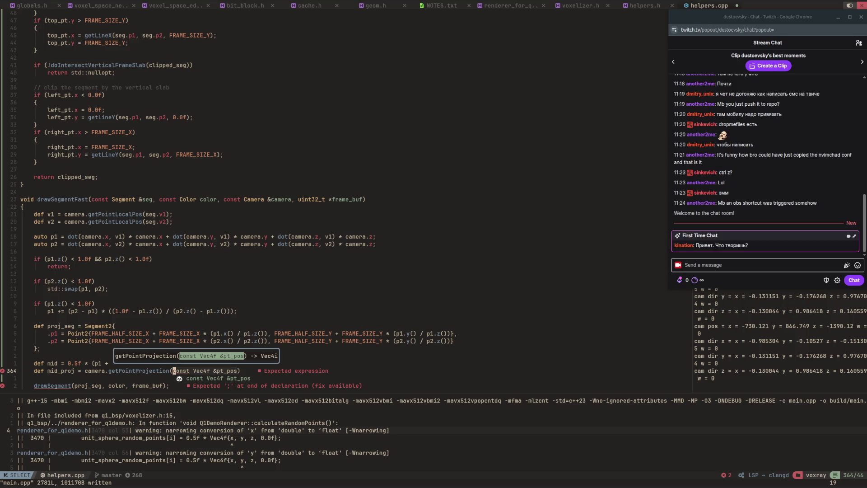
text(mid)
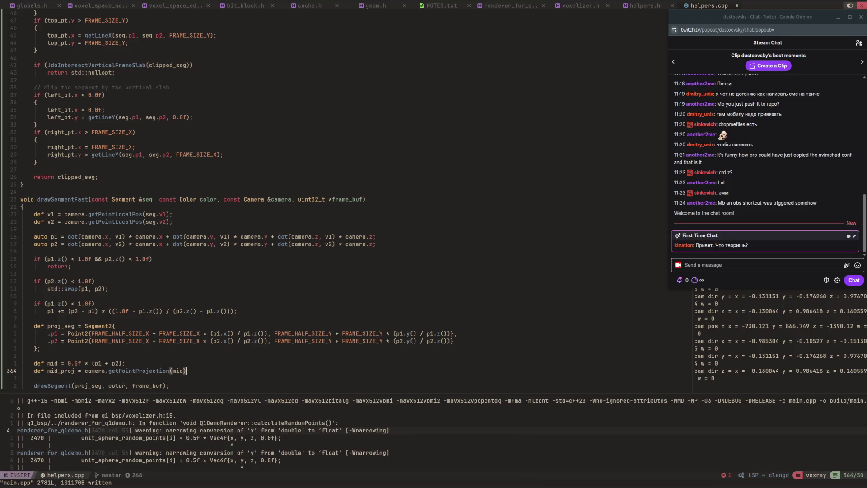
key(Escape)
text(:w)
key(Return)
key(alt+Tab)
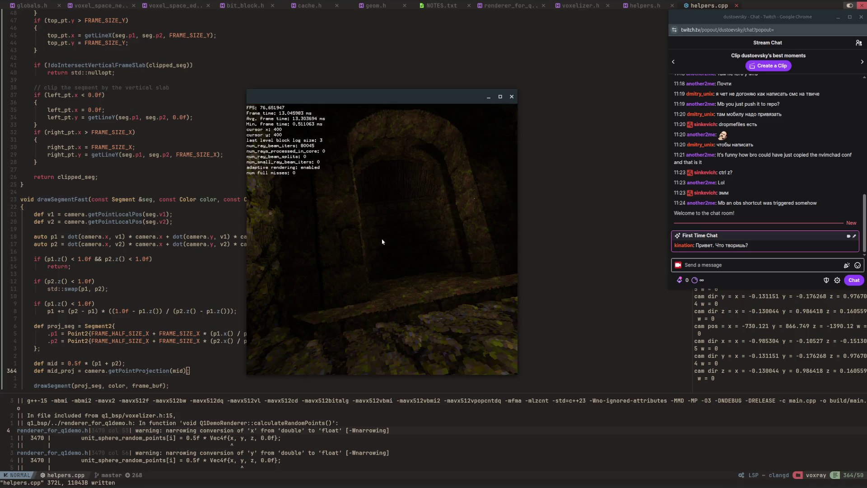
Step: Fly forward over the wooden floor toward the wall, turning right toward the arched tunnel
key(w)
key(w)
key(Right)
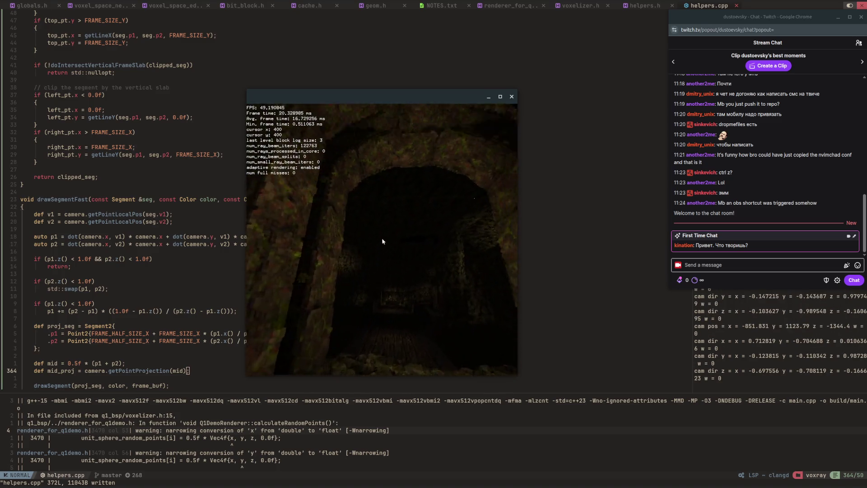
key(w)
key(Right)
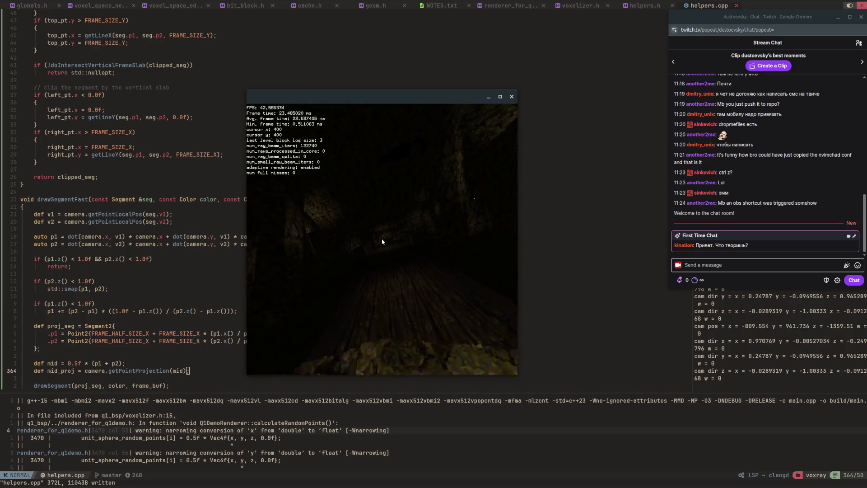
key(w)
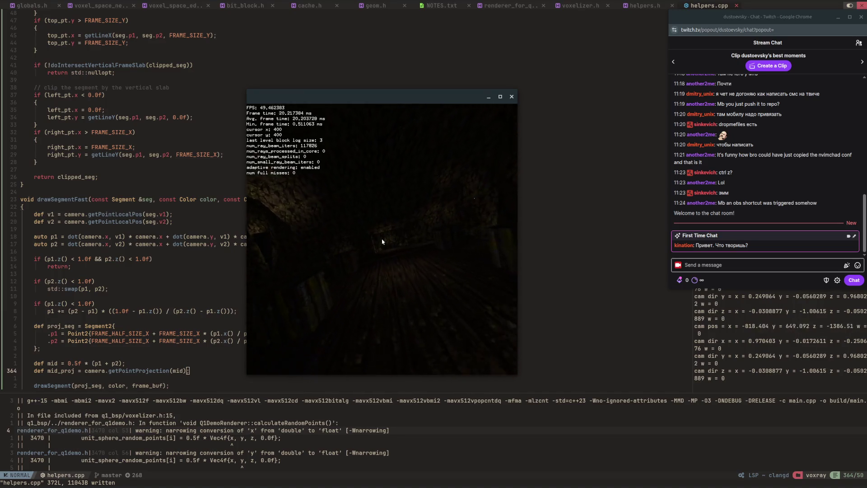
key(w)
key(w)
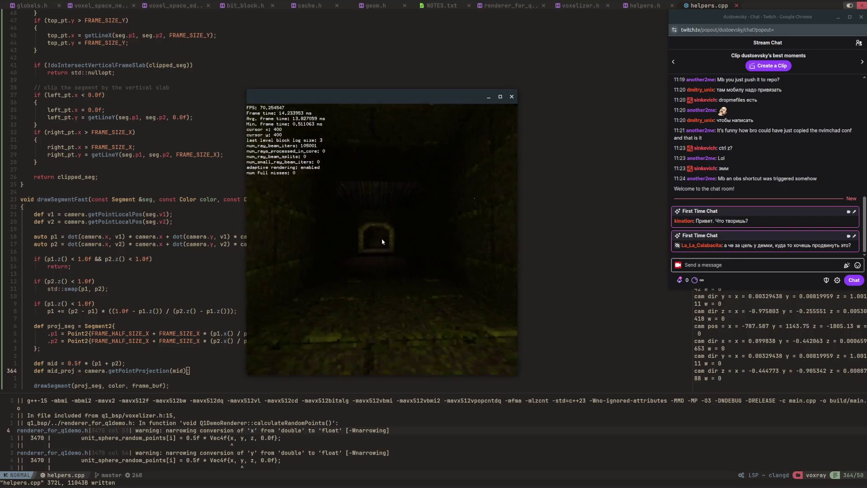
Step: Fly into the tunnel, then turn around past the stone wall to face the corridor
key(w)
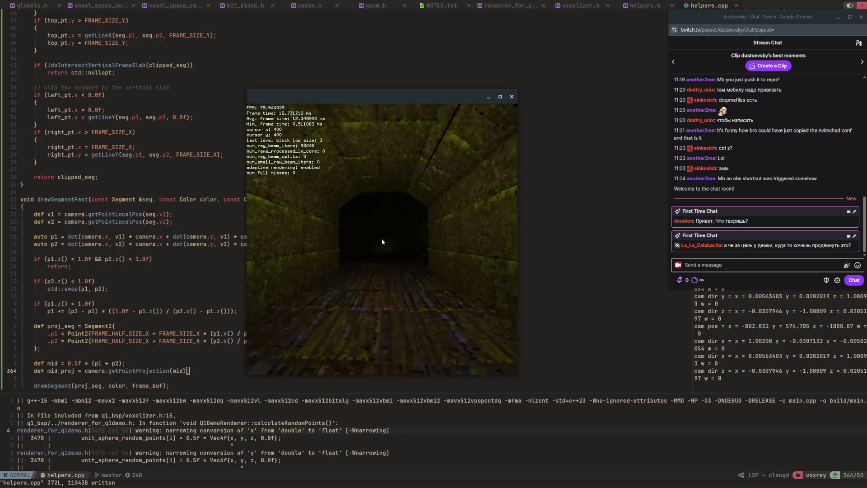
key(w)
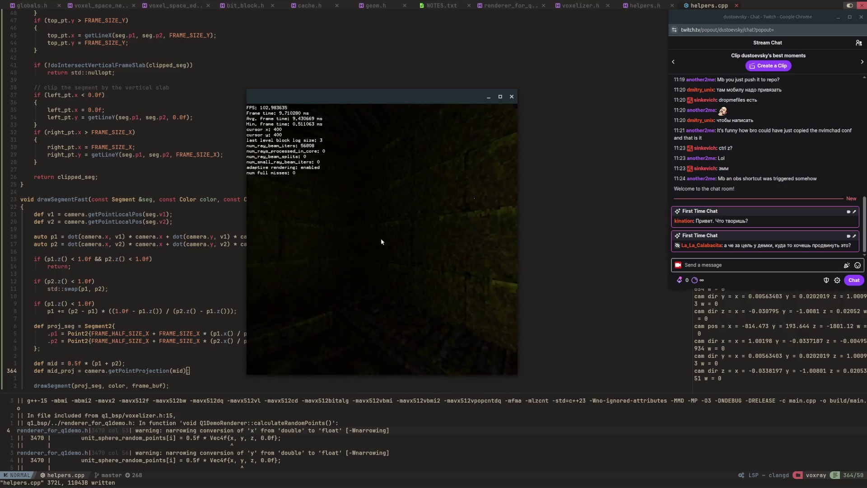
key(w)
key(w)
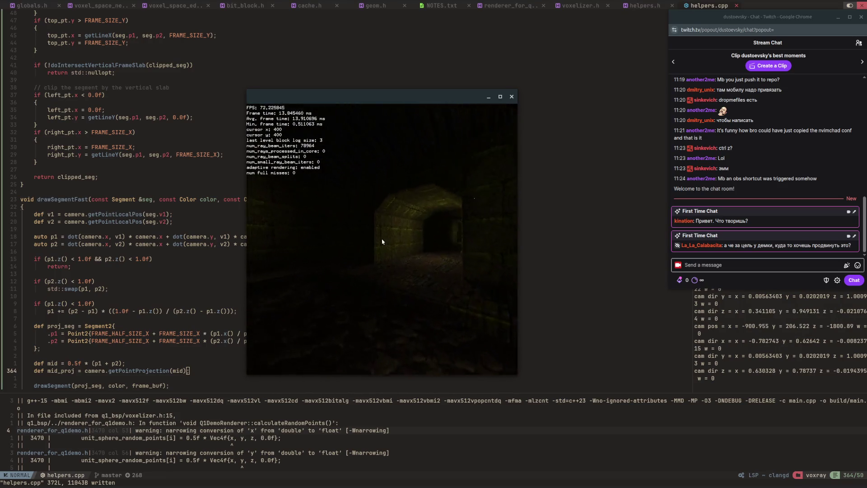
key(w)
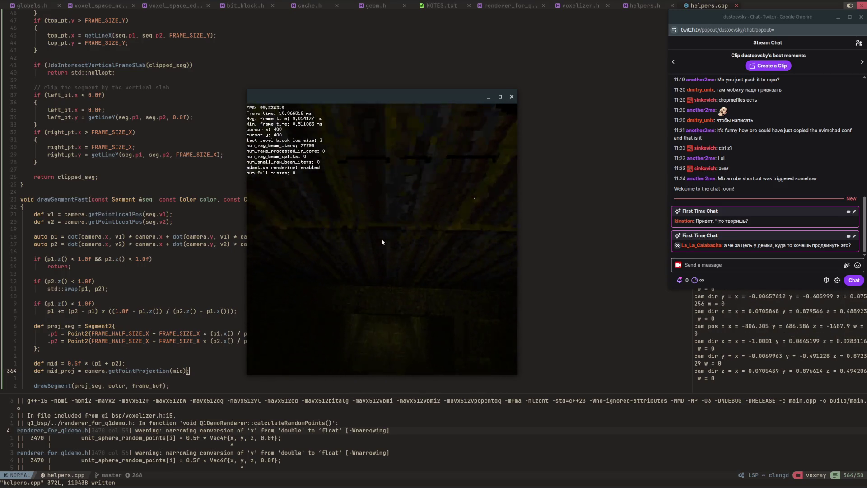
key(w)
key(w)
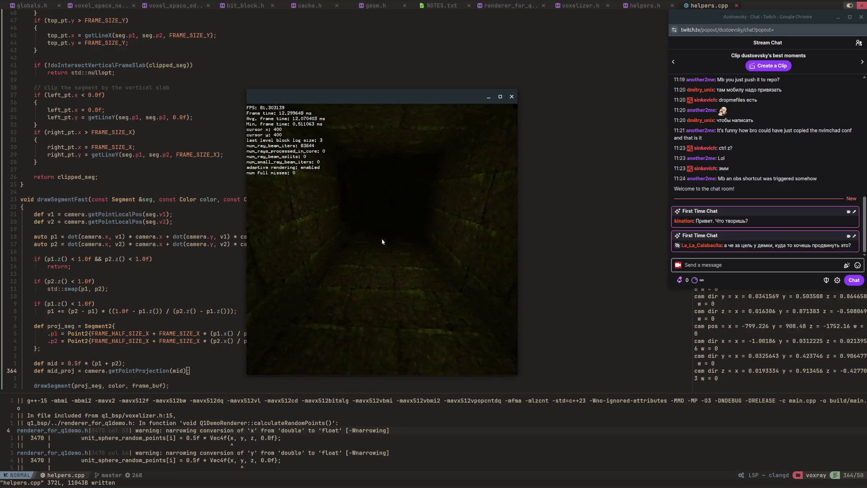
key(w)
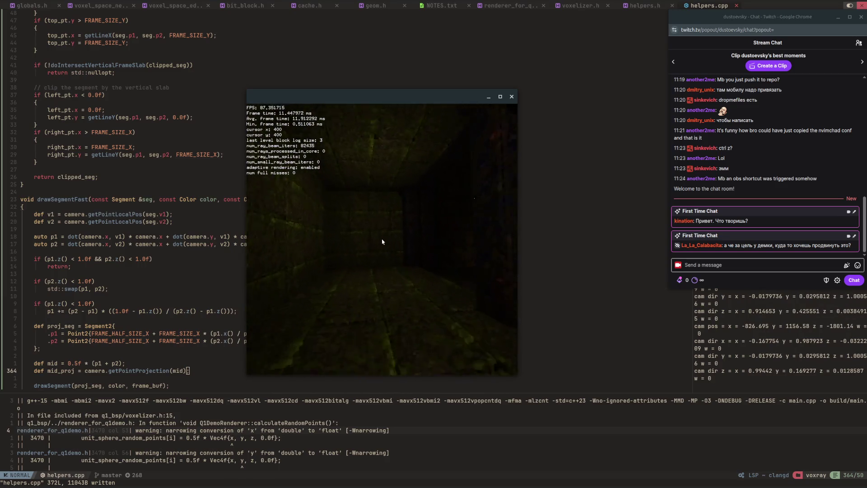
key(w)
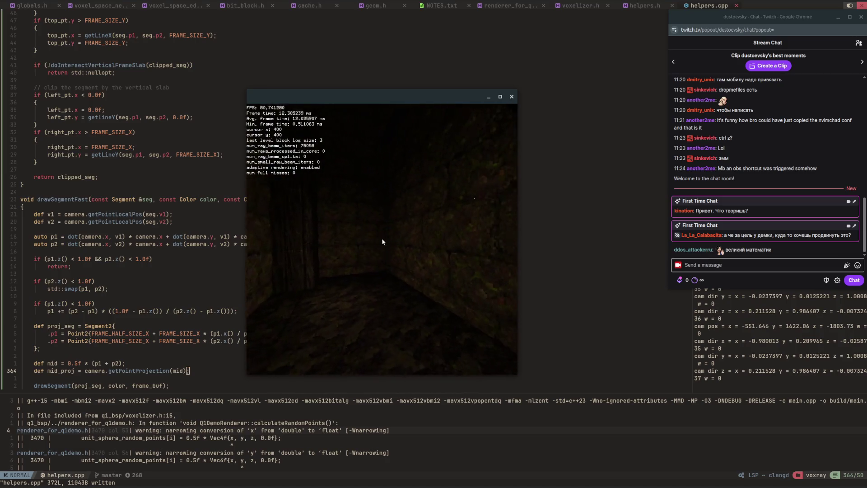
key(w)
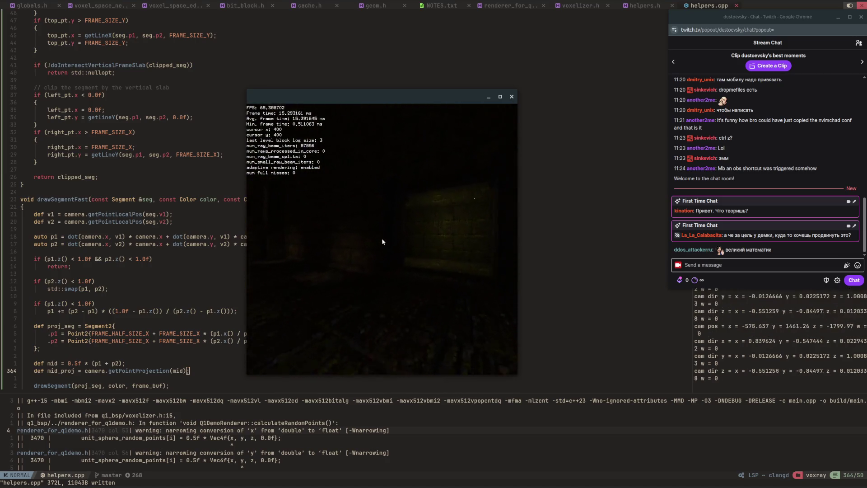
Step: Fly down the corridor through the arch and deeper into the tunnel
key(w)
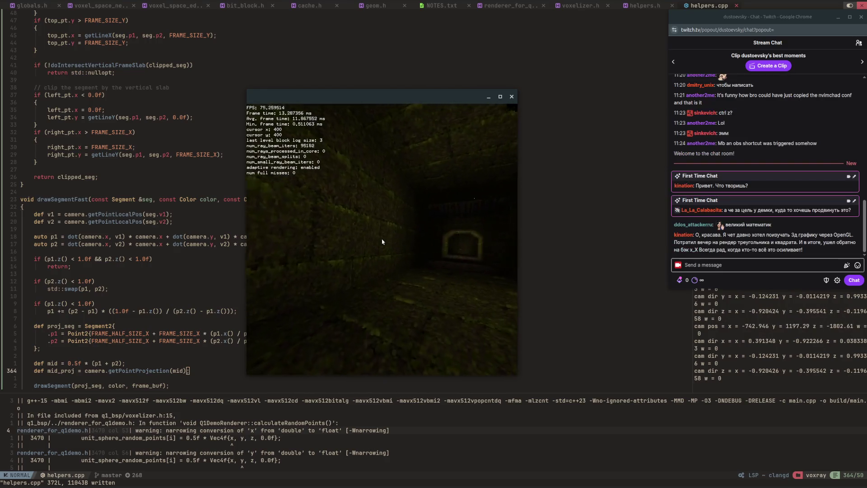
key(w)
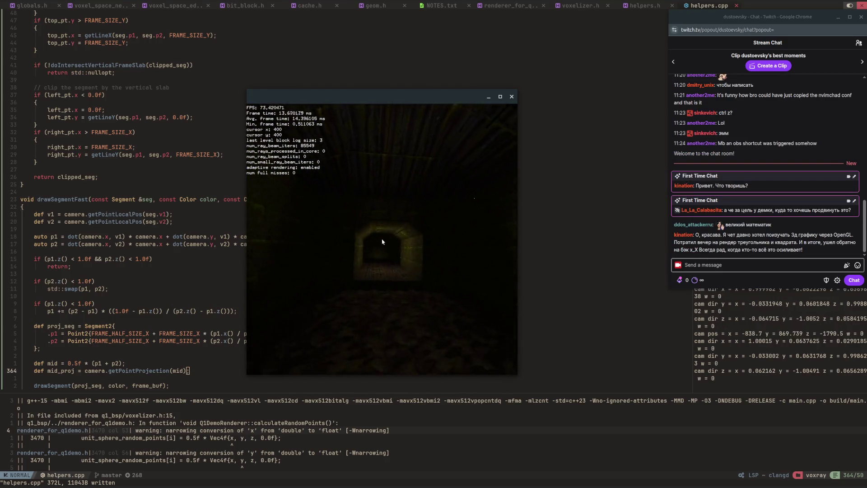
key(w)
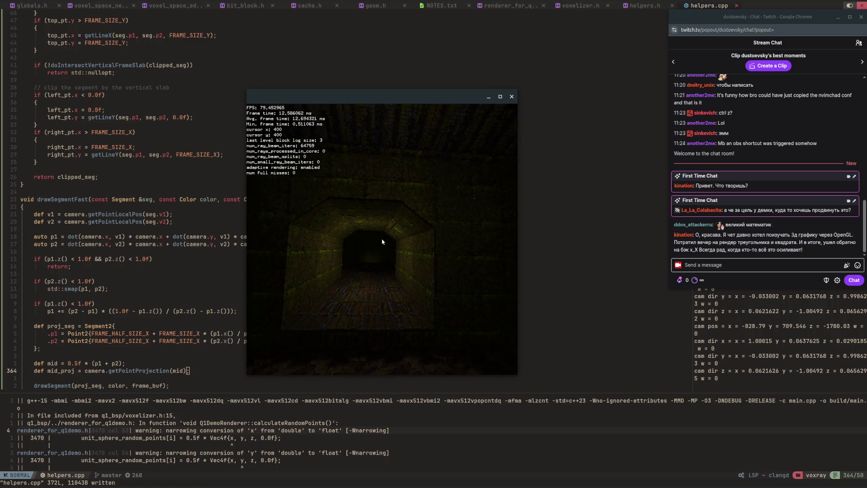
key(w)
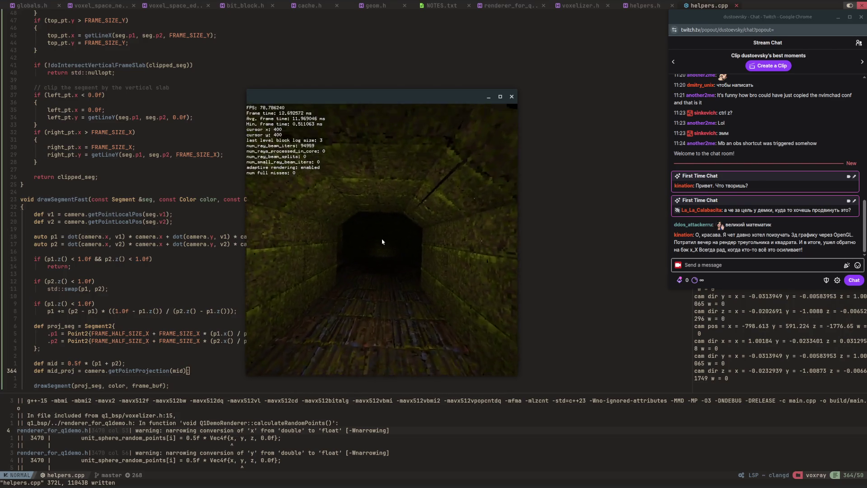
key(w)
key(w)
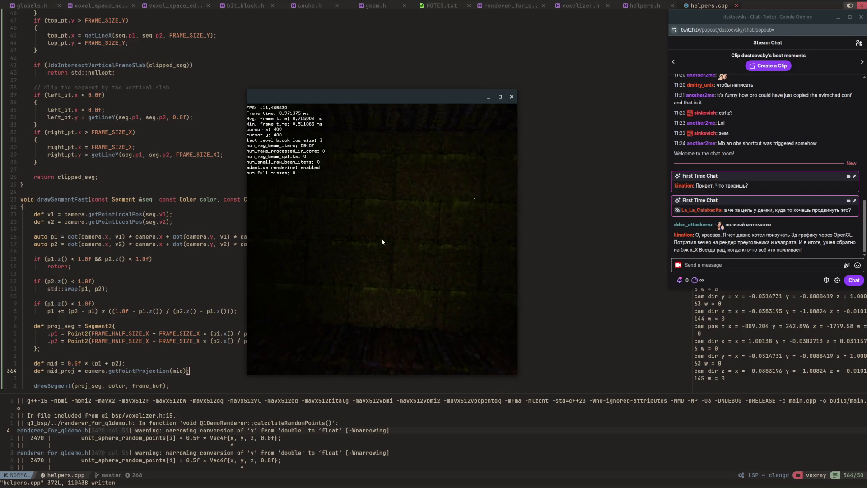
Step: Turn right into the side tunnel and approach the doorway at its end
key(w)
key(Right)
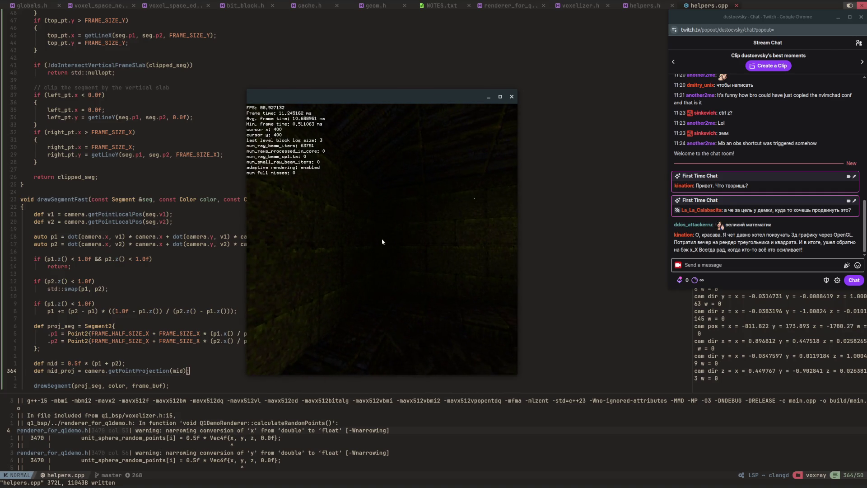
key(w)
key(Right)
key(w)
key(Right)
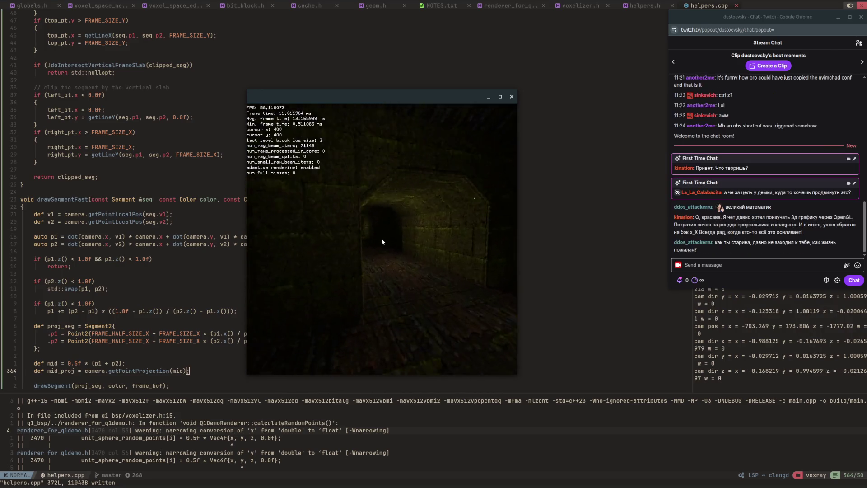
key(w)
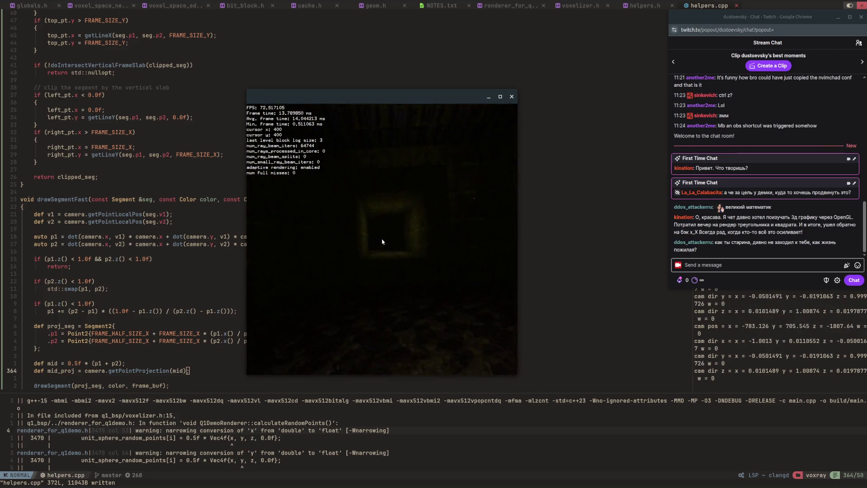
key(w)
key(Right)
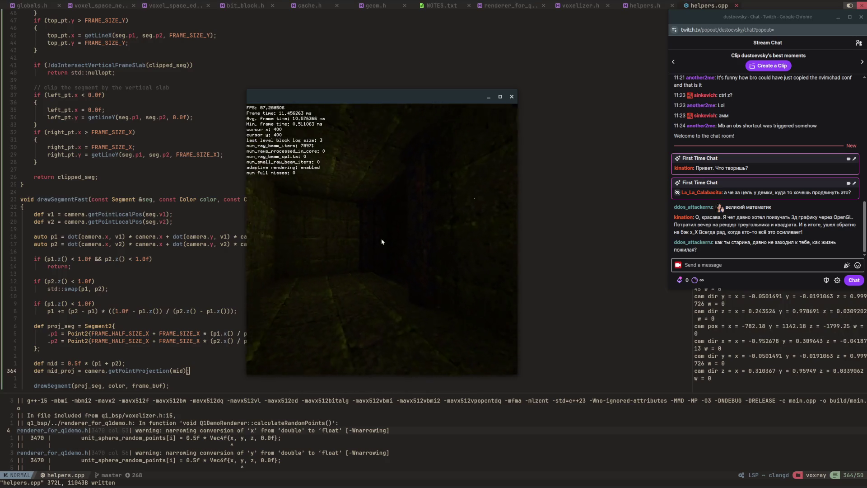
key(w)
key(Right)
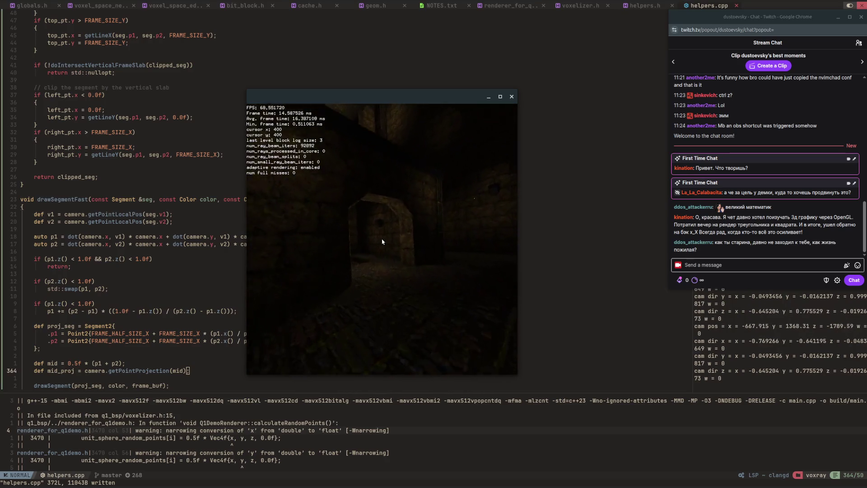
key(w)
key(Right)
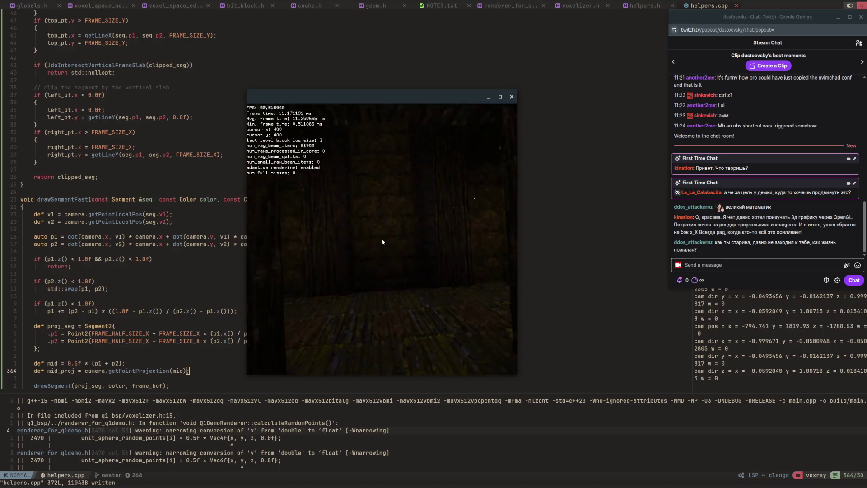
key(w)
key(Right)
key(w)
key(Right)
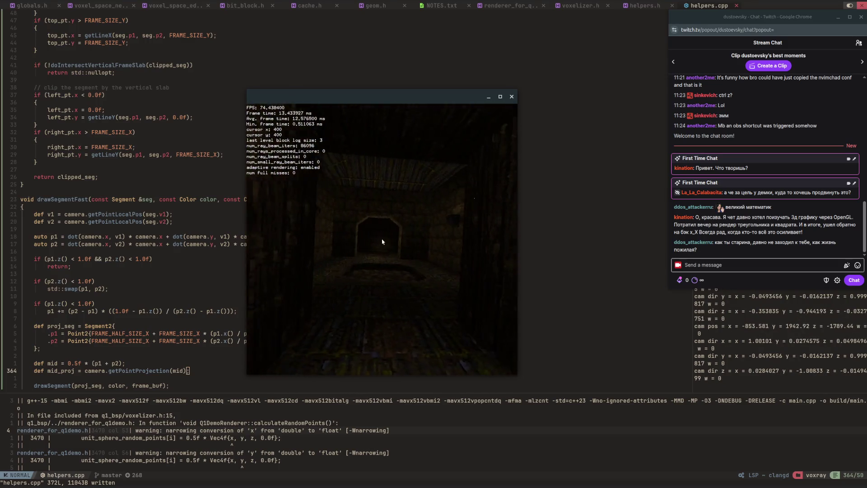
key(w)
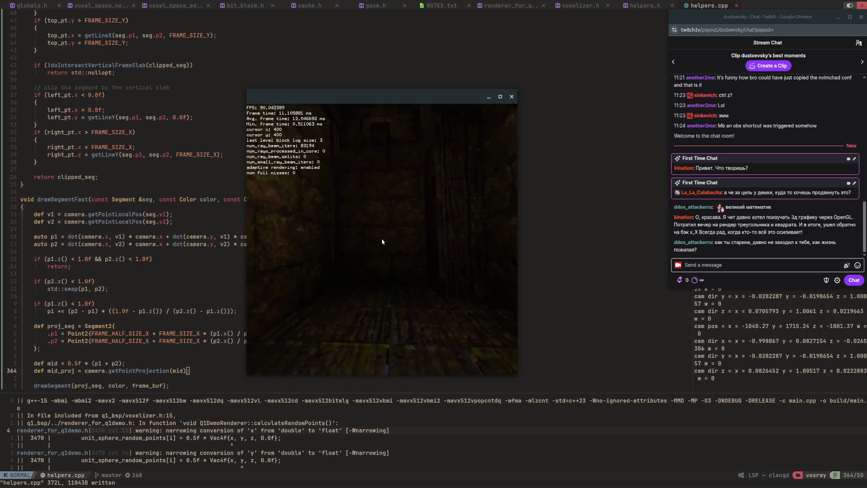
Step: Keep turning through the corridor past the mossy wall, through the dark doorway into the dim stone corridor
key(Right)
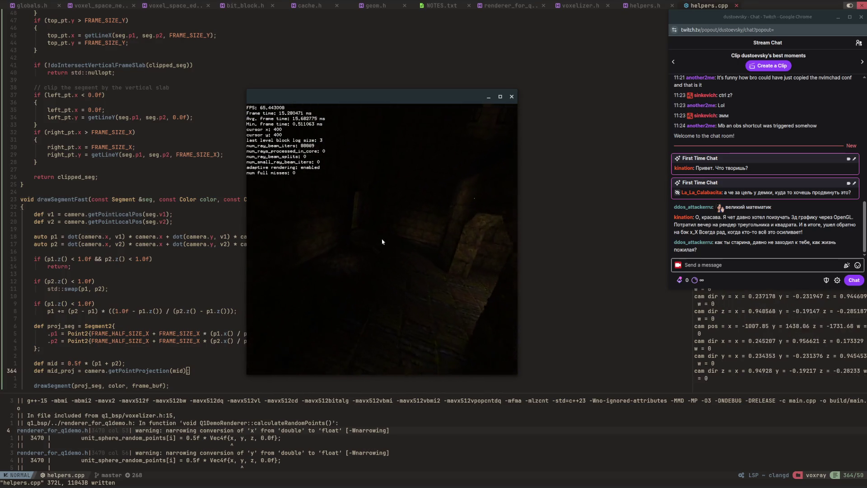
key(w)
key(Right)
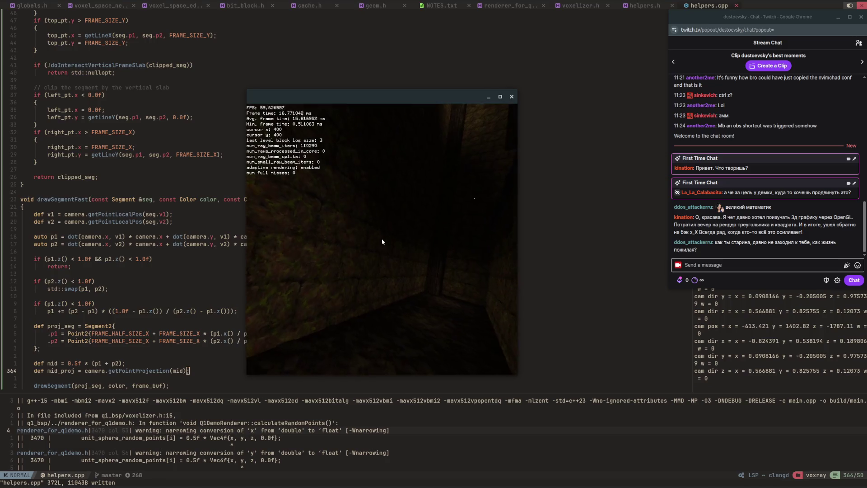
key(w)
key(Right)
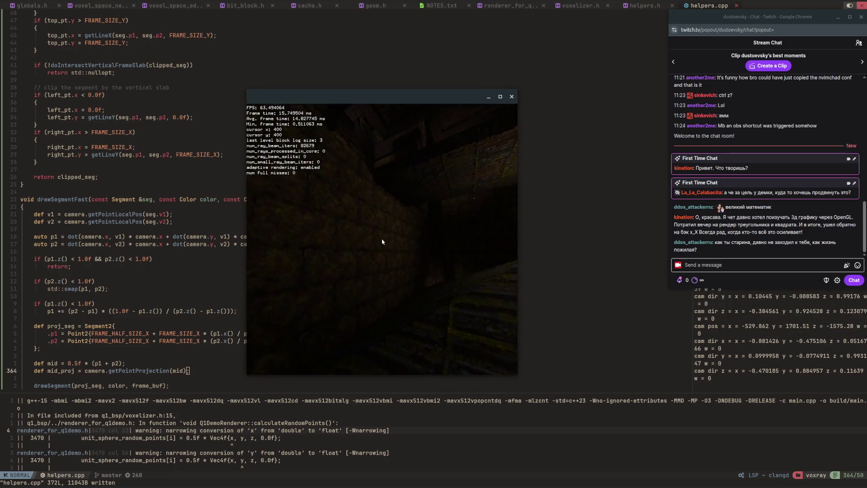
key(w)
key(Right)
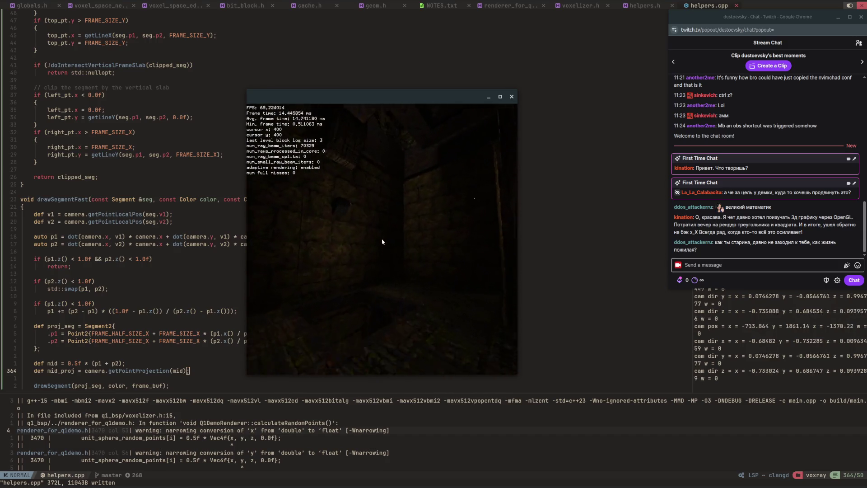
key(w)
key(Down)
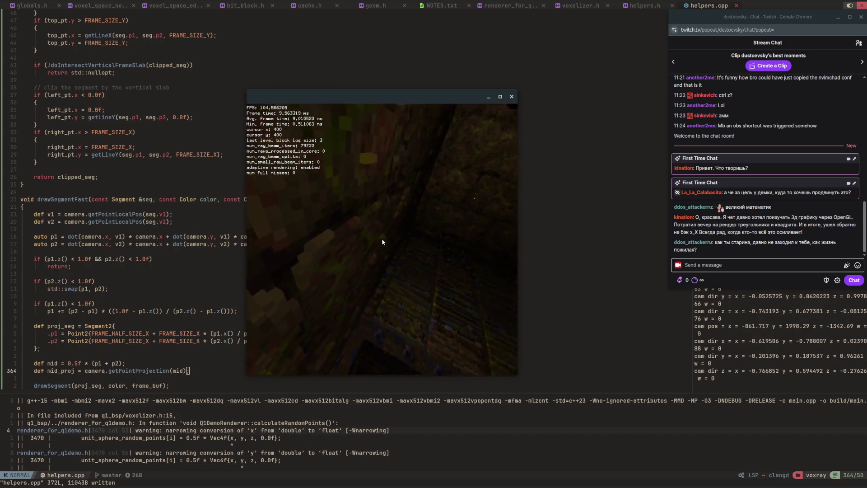
key(w)
key(Right)
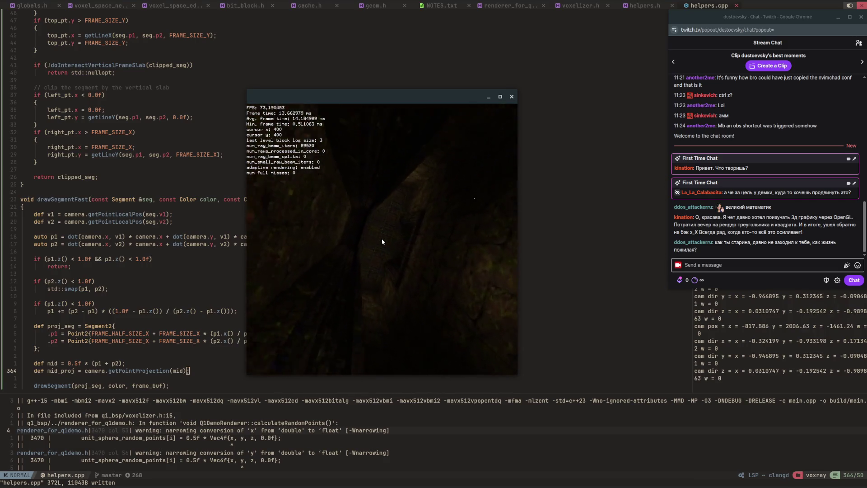
key(w)
key(Right)
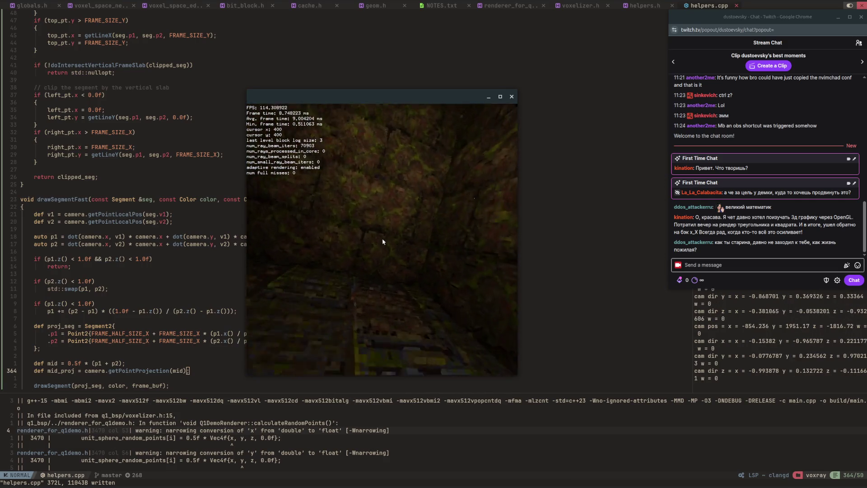
key(w)
key(Right)
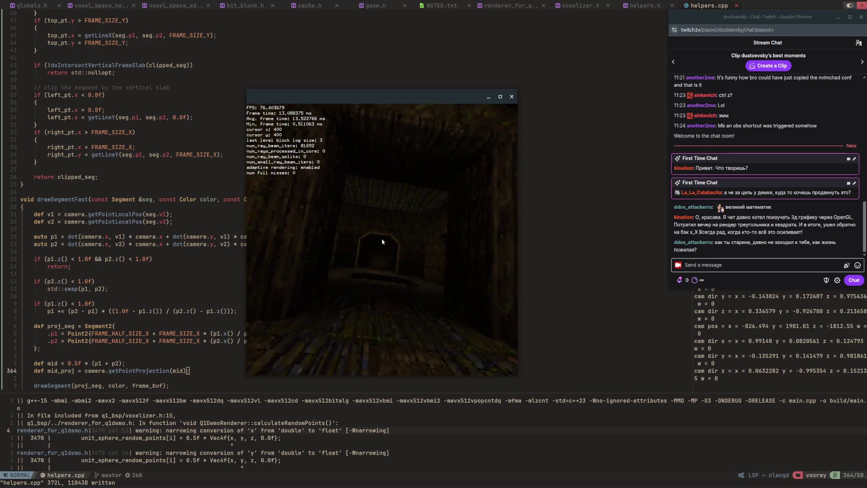
key(w)
key(Right)
key(w)
key(Right)
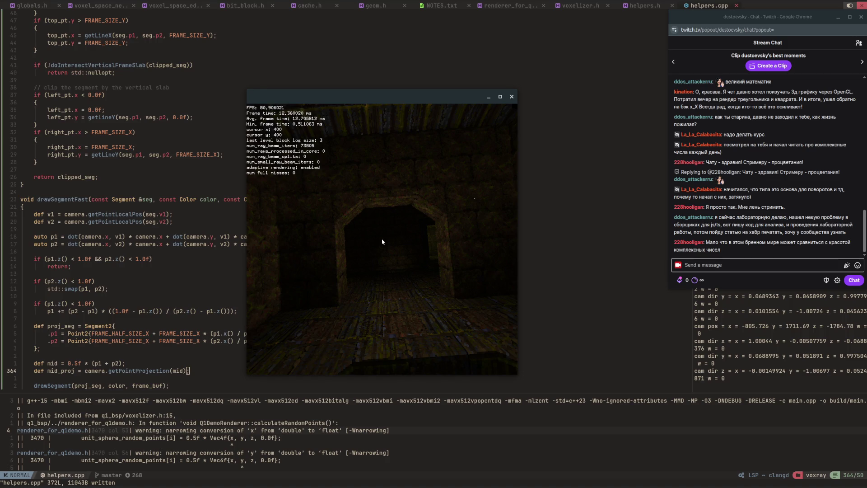
Step: Fly back and forth through the stone archway, then back away to reveal it
key(w)
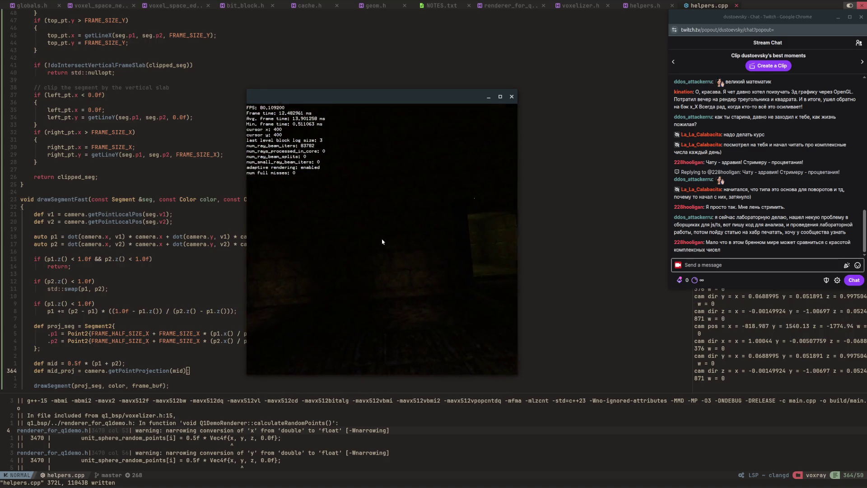
key(s)
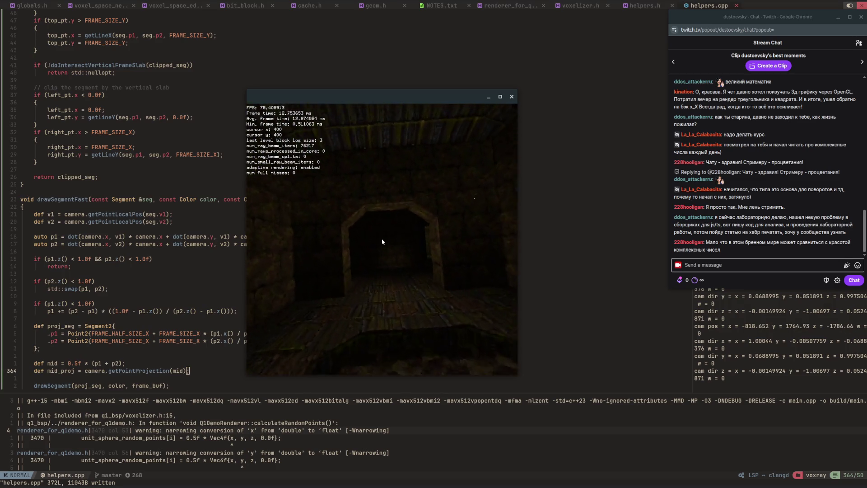
key(w)
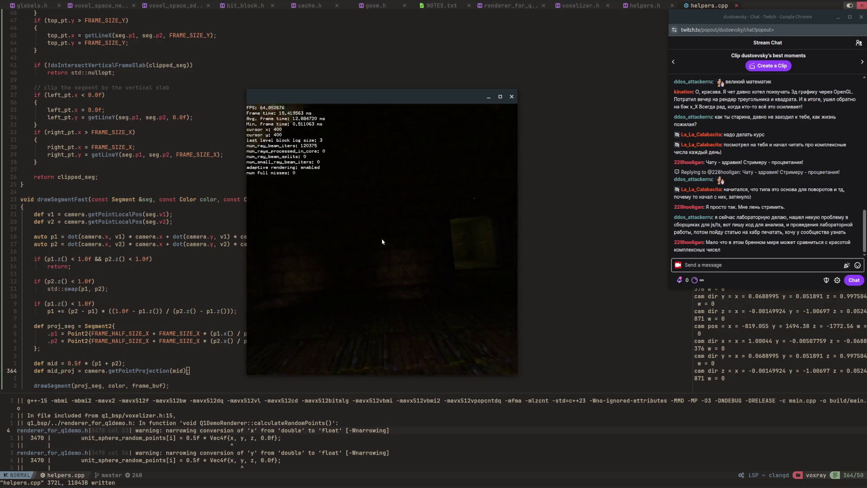
key(s)
key(w)
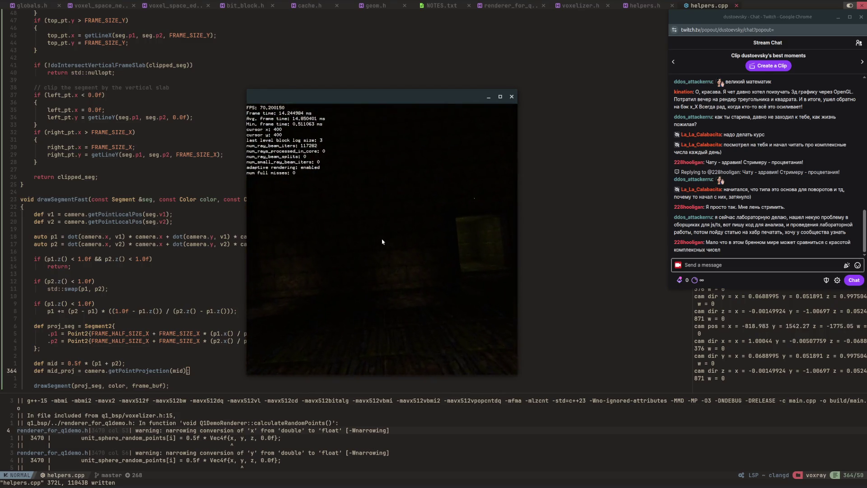
key(s)
key(w)
key(w)
key(s)
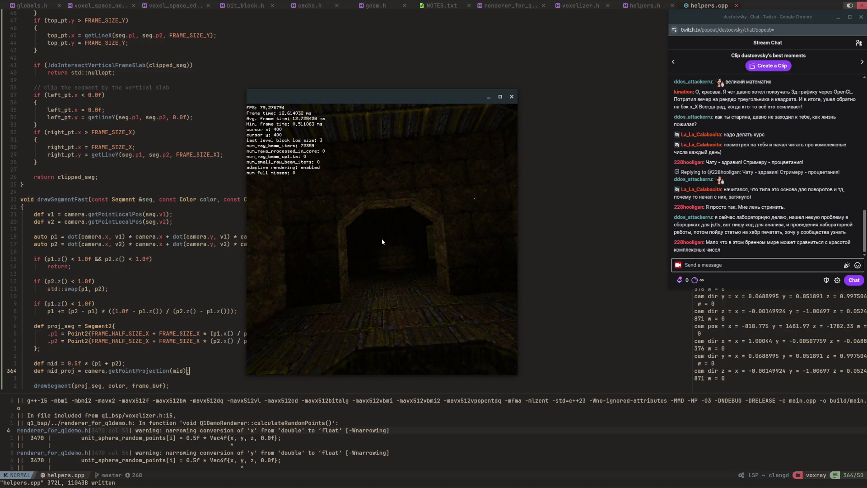
Step: Fly through the lit doorway and along the tunnel toward its end
key(w)
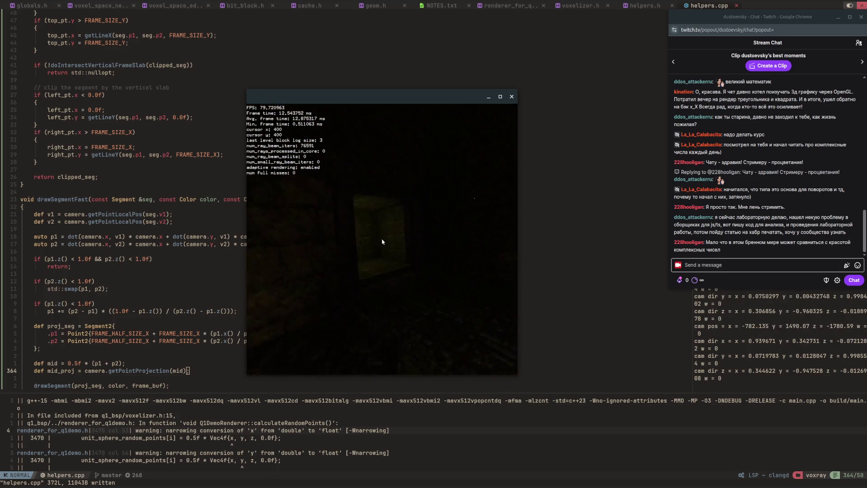
key(w)
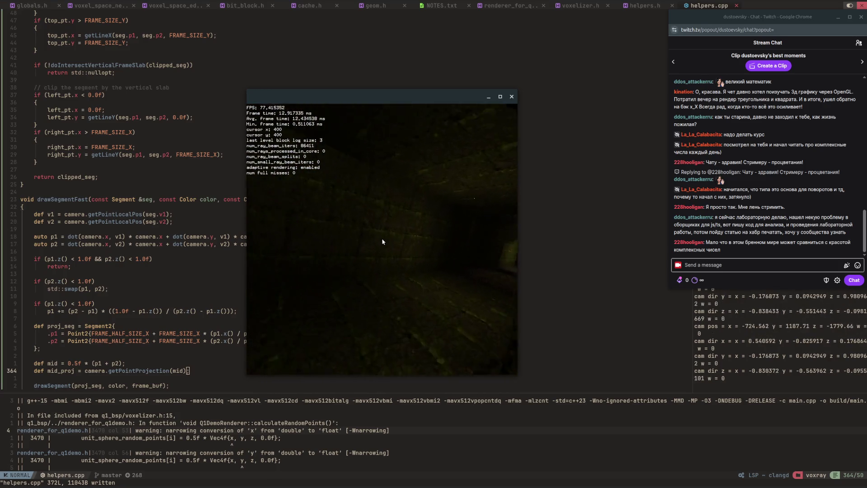
key(w)
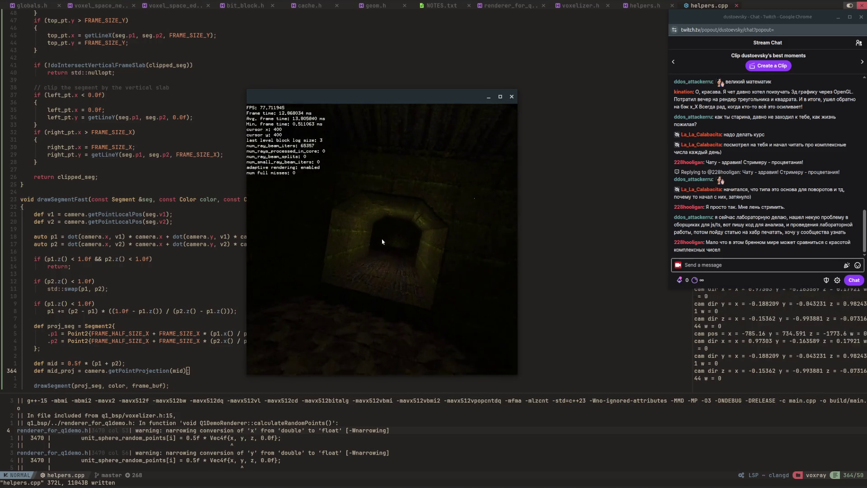
key(w)
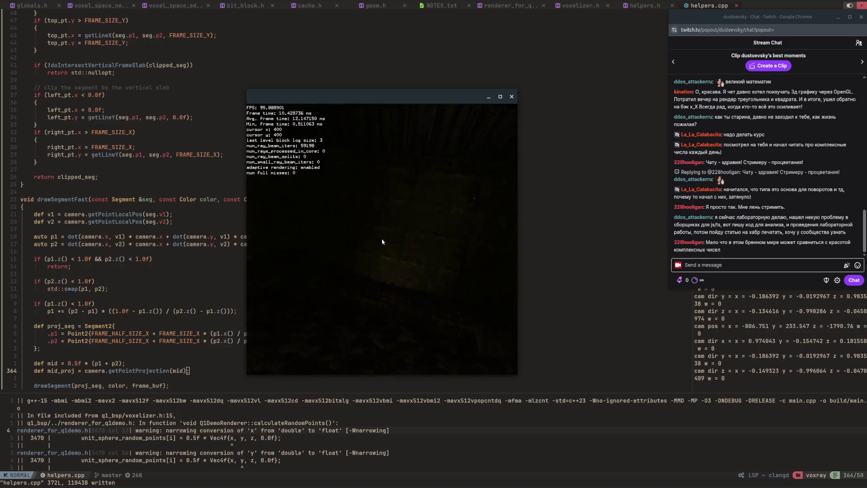
key(w)
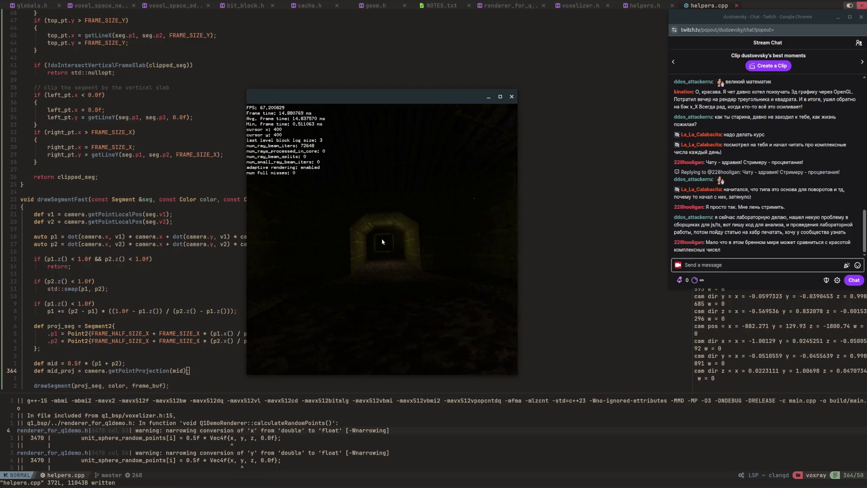
key(w)
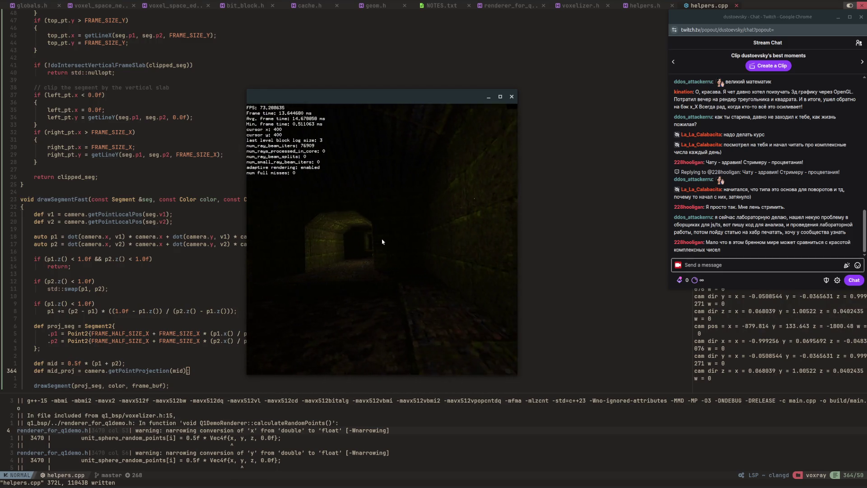
key(s)
key(w)
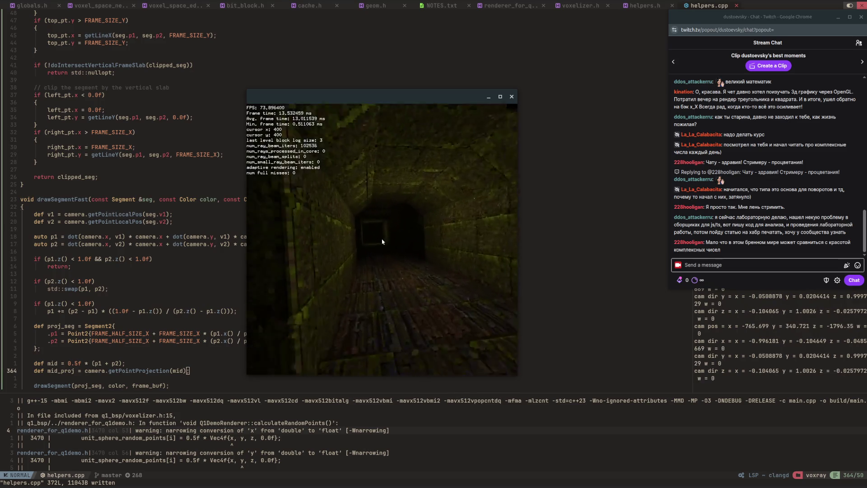
key(w)
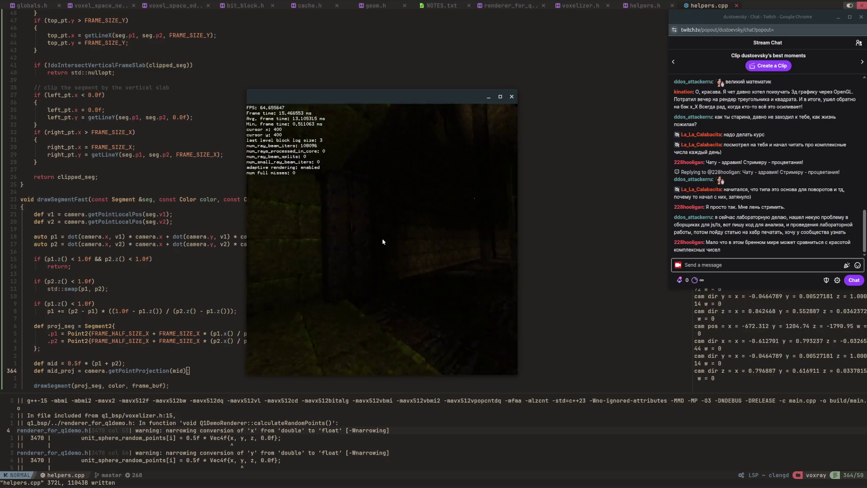
Step: Pass through a doorway into the corridor, look up at the wooden beams, and turn around
key(Left)
key(w)
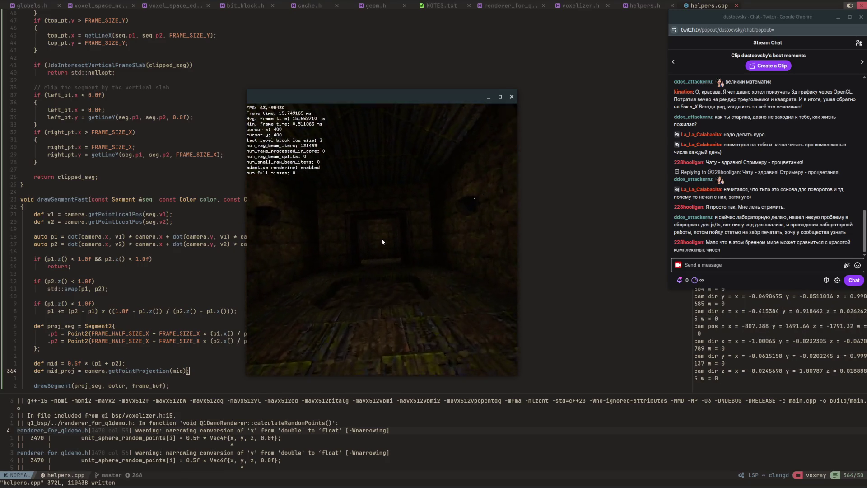
key(w)
key(Right)
key(w)
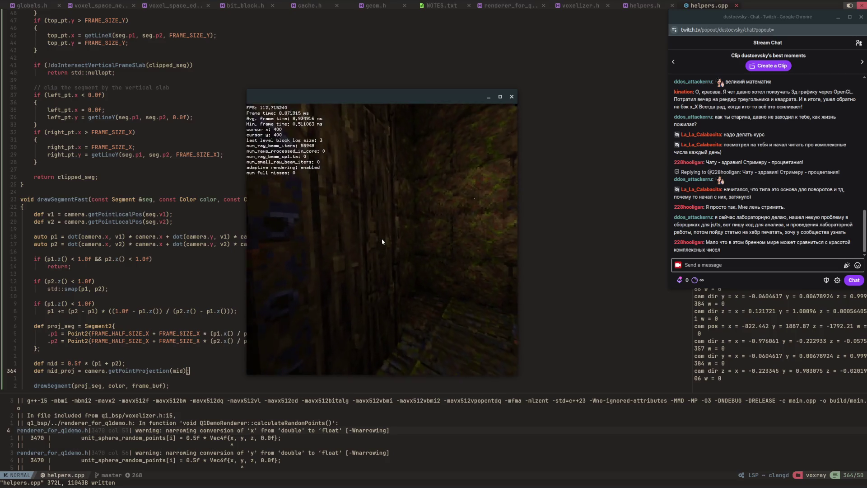
key(Up)
key(w)
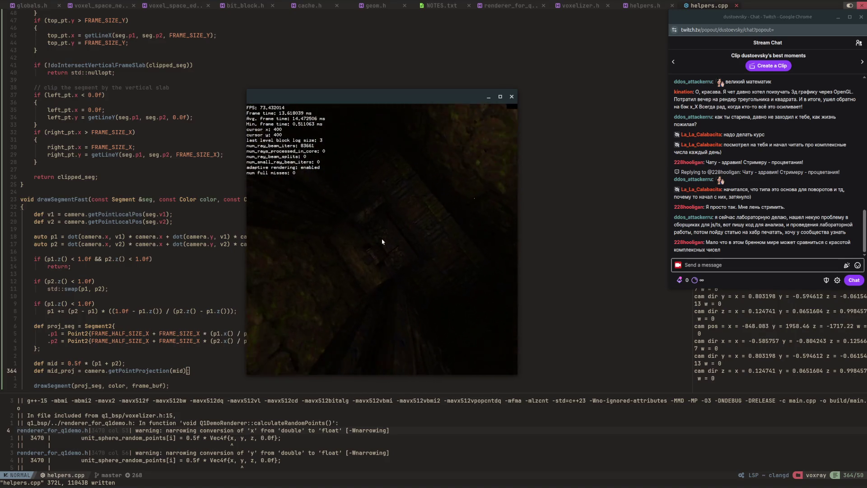
key(Left)
key(w)
key(Up)
key(w)
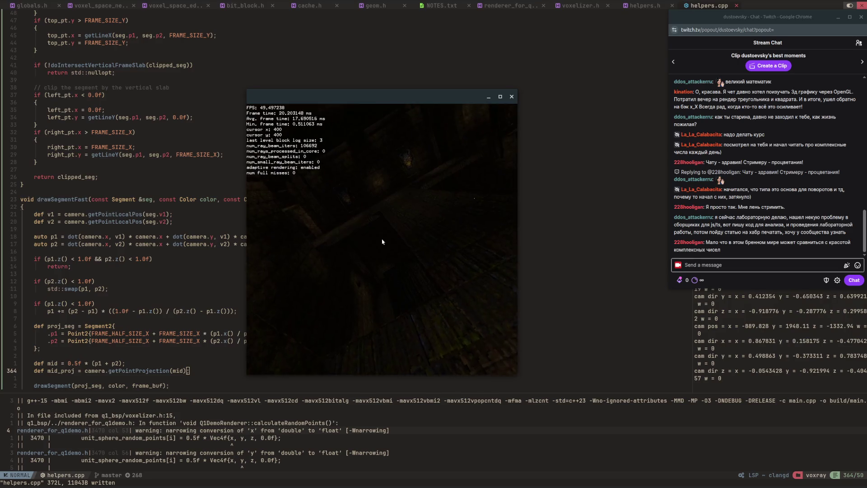
key(Left)
key(w)
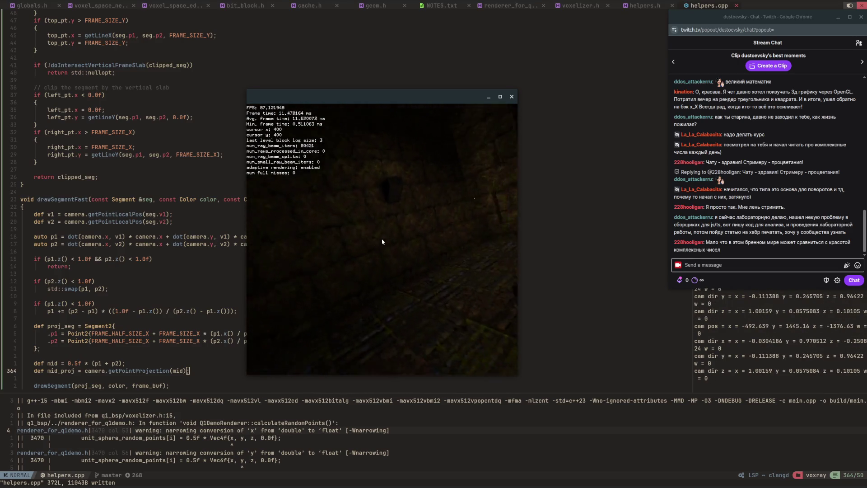
key(Left)
key(w)
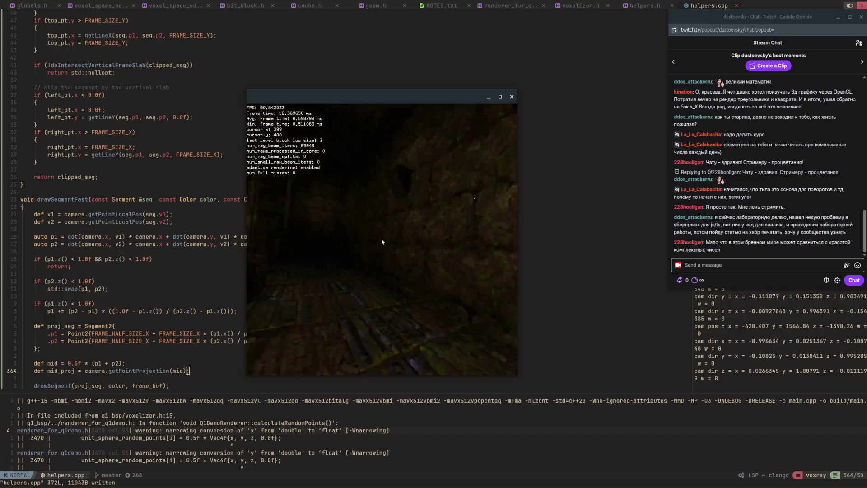
key(Left)
key(w)
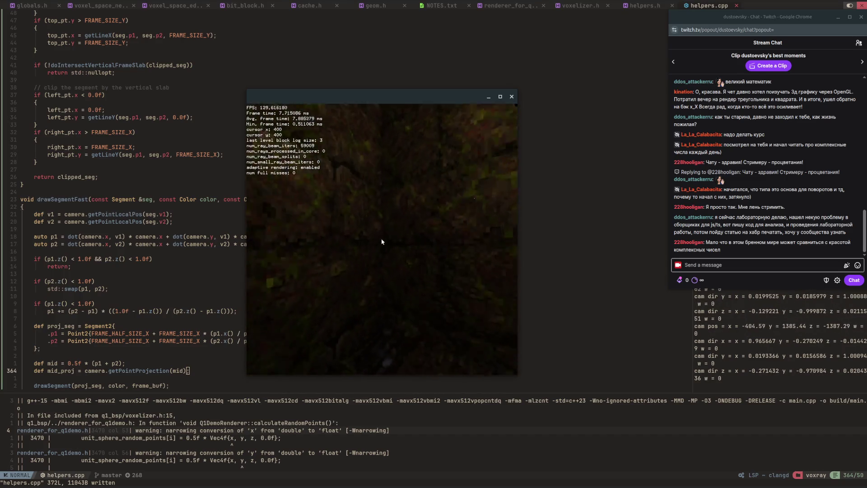
key(Left)
key(w)
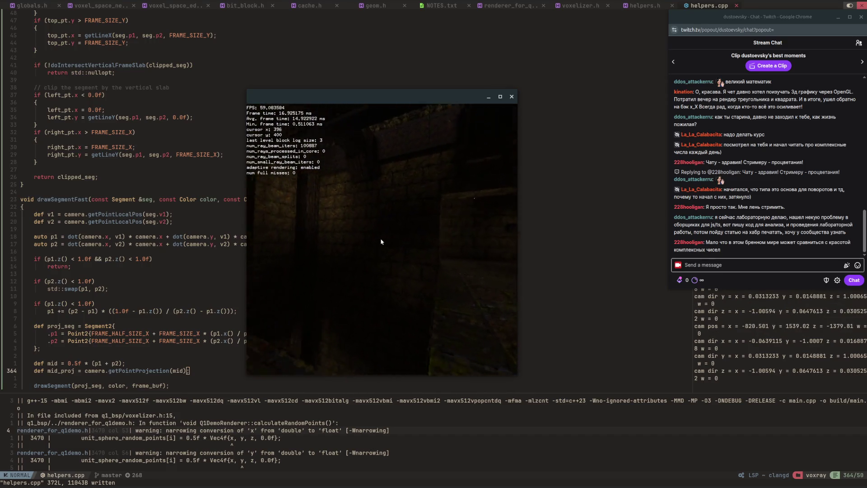
Step: Fly past wall sections into the brick-walled corridor, tilting toward an arched corridor
key(Left)
key(w)
key(Left)
key(w)
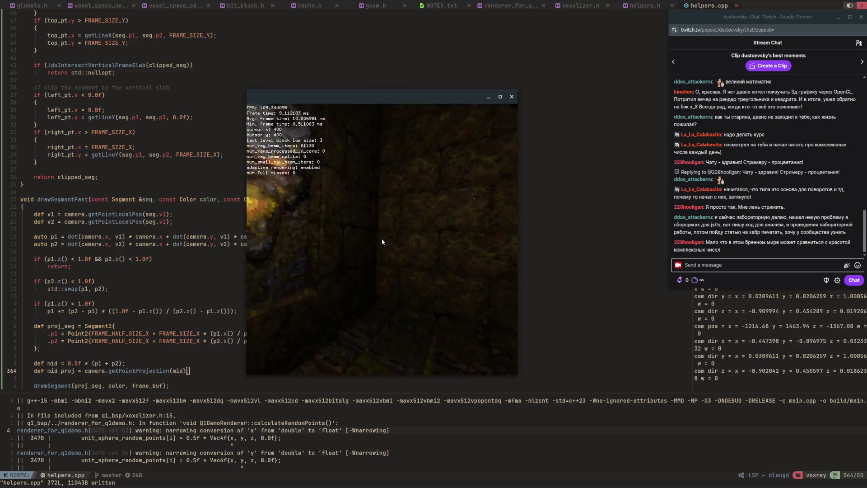
key(Left)
key(w)
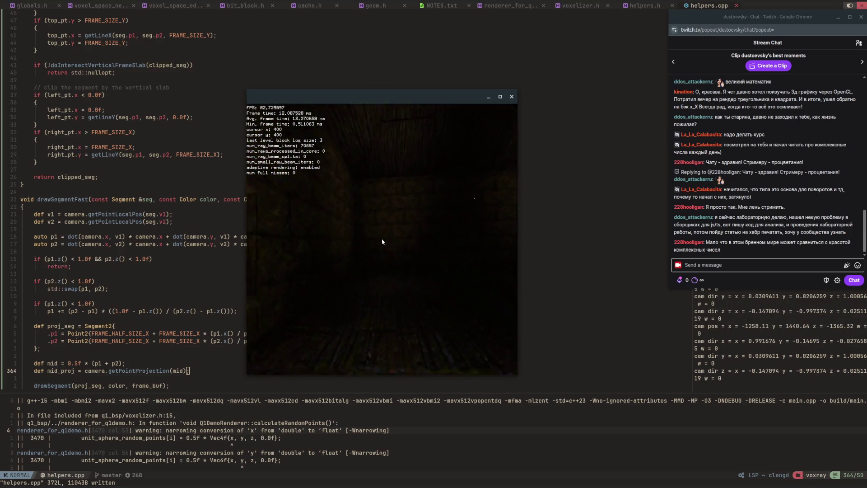
key(Left)
key(w)
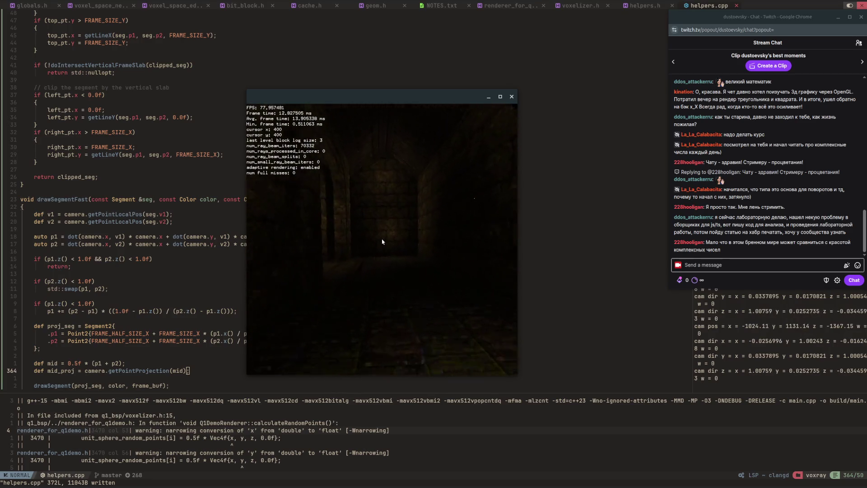
key(Left)
key(w)
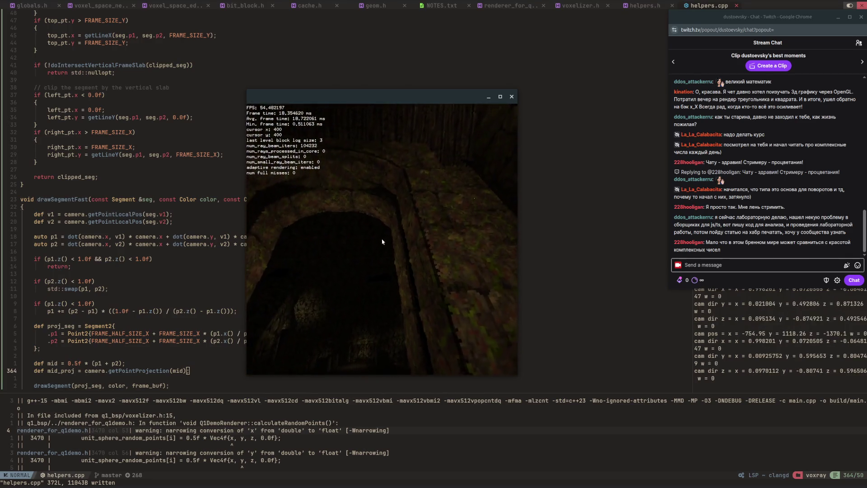
key(Down)
key(w)
key(Up)
key(a)
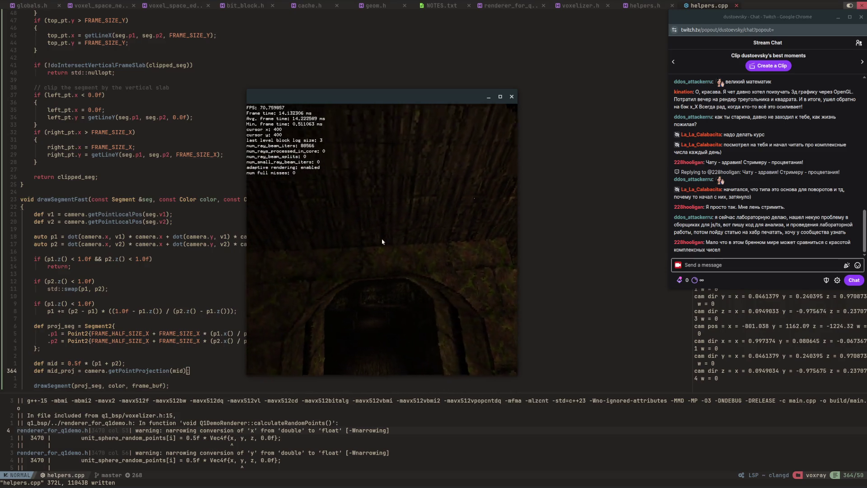
key(Right)
key(w)
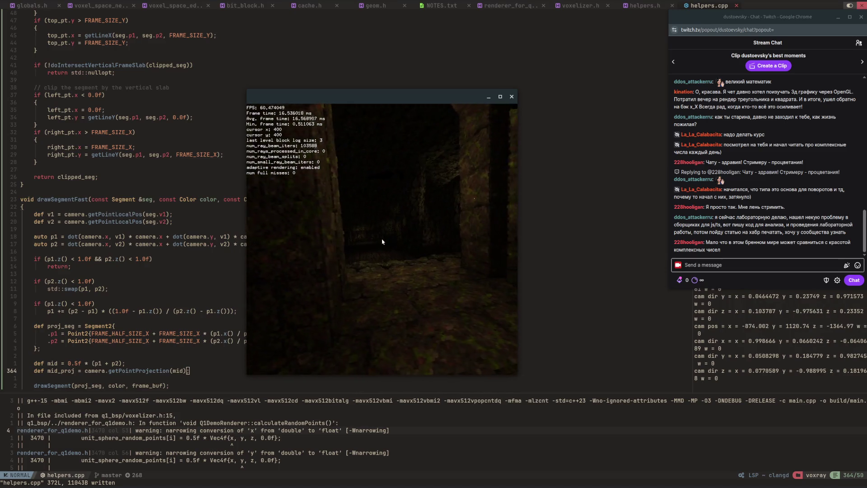
Step: Turn past the rocky wall and fly up until the dark stone archway fills the view
key(w)
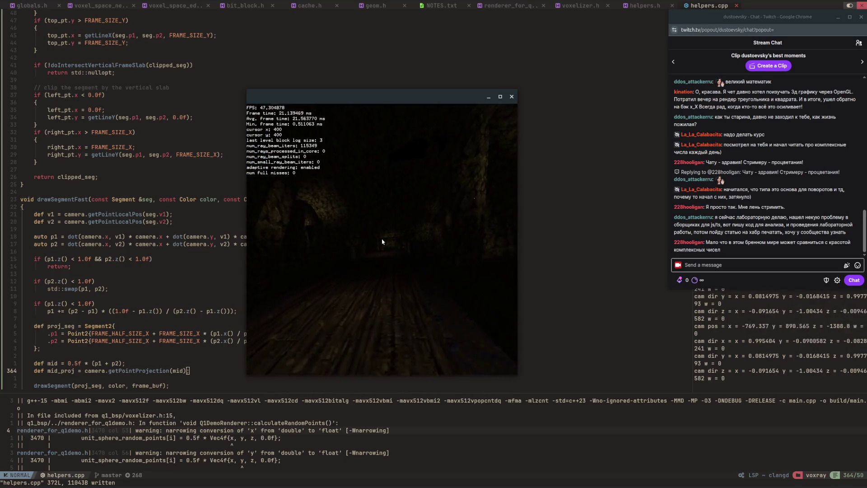
key(Left)
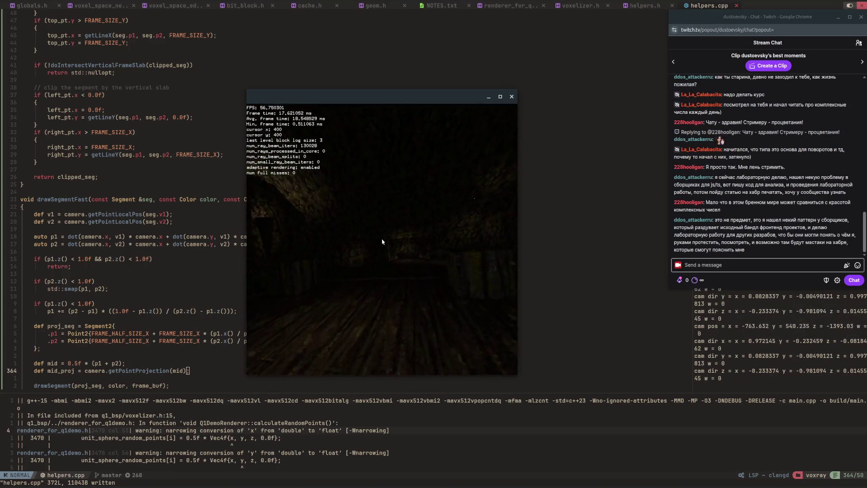
key(w)
key(Down)
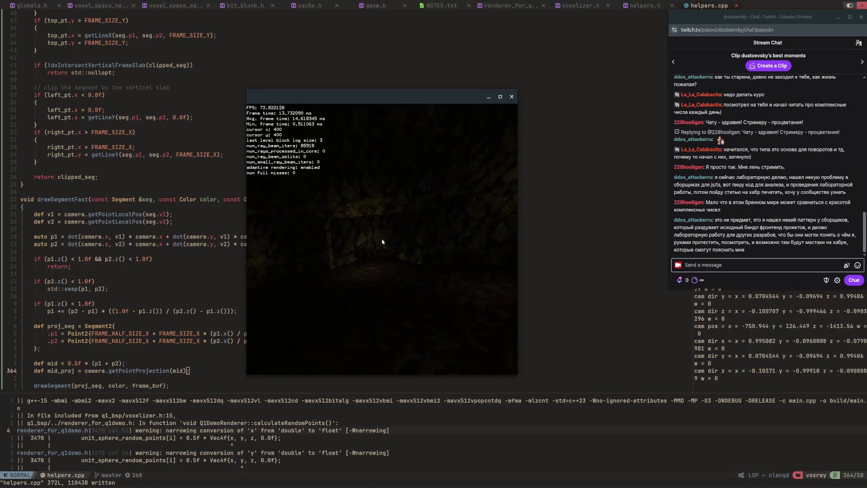
key(w)
key(Right)
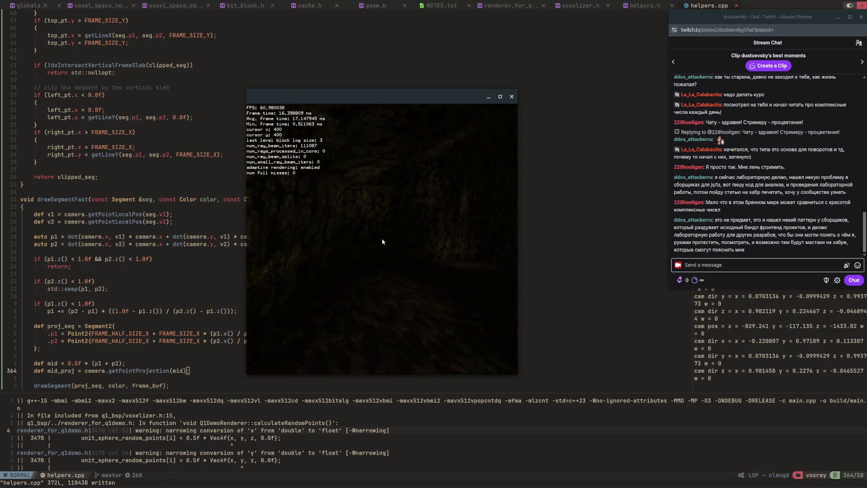
key(w)
key(Left)
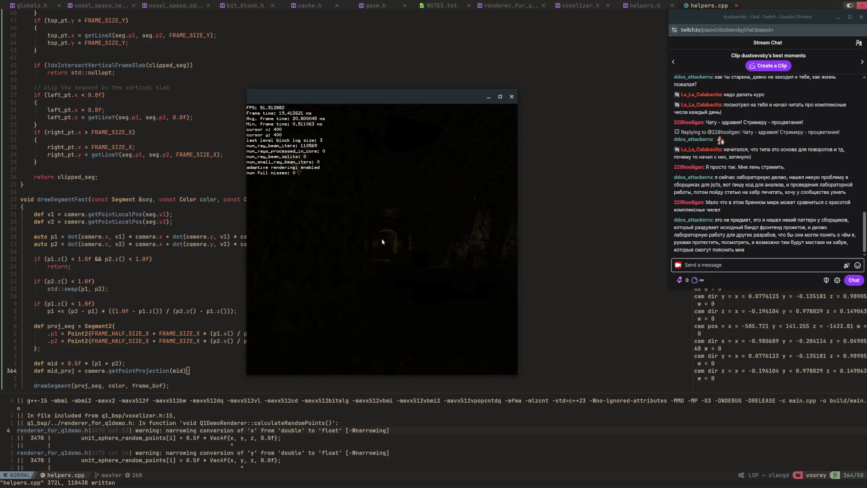
key(w)
key(Left)
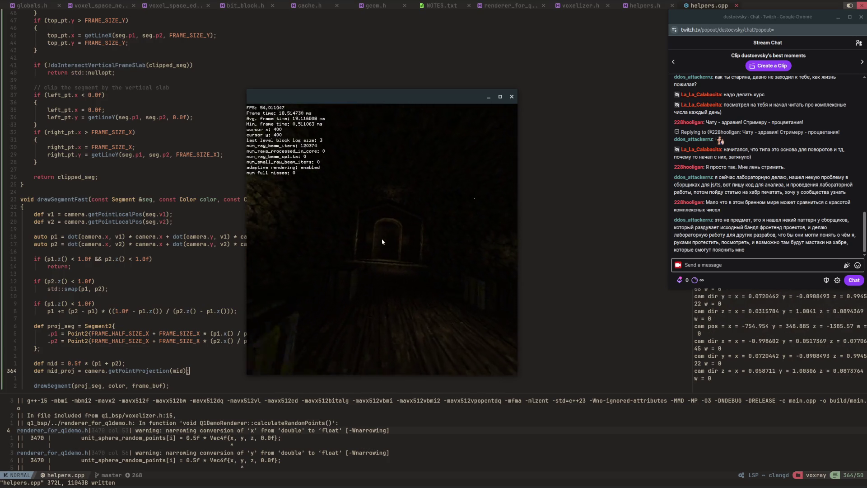
key(w)
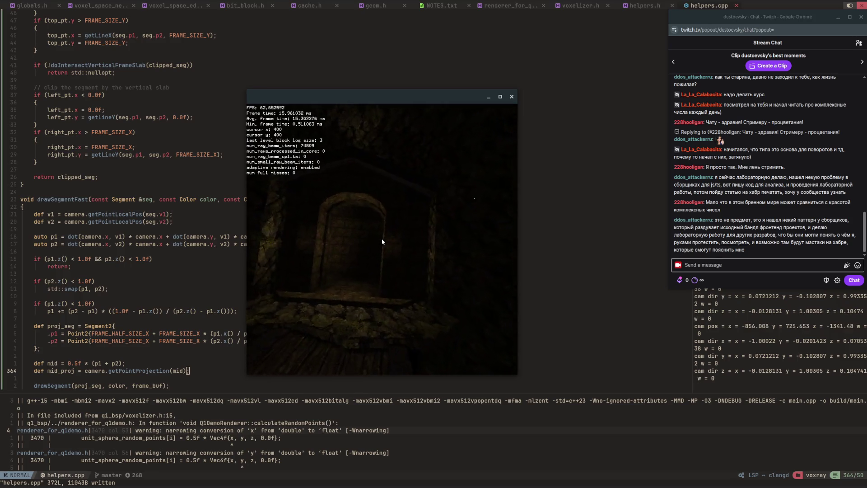
key(w)
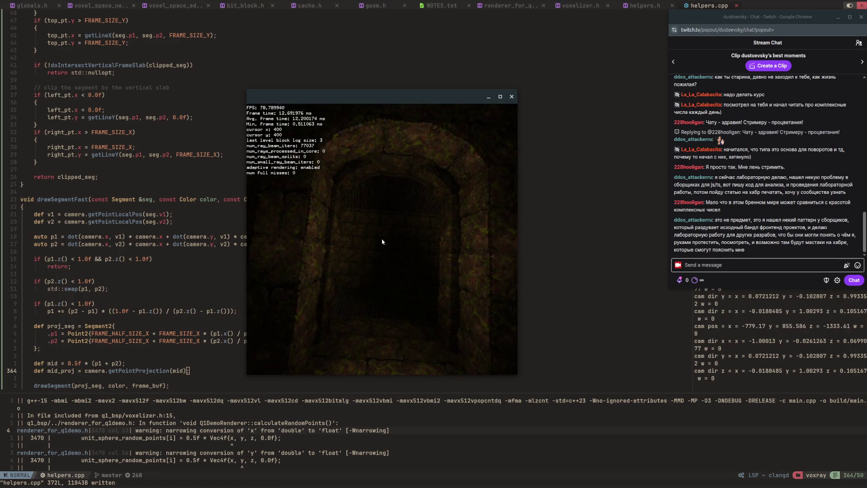
key(w)
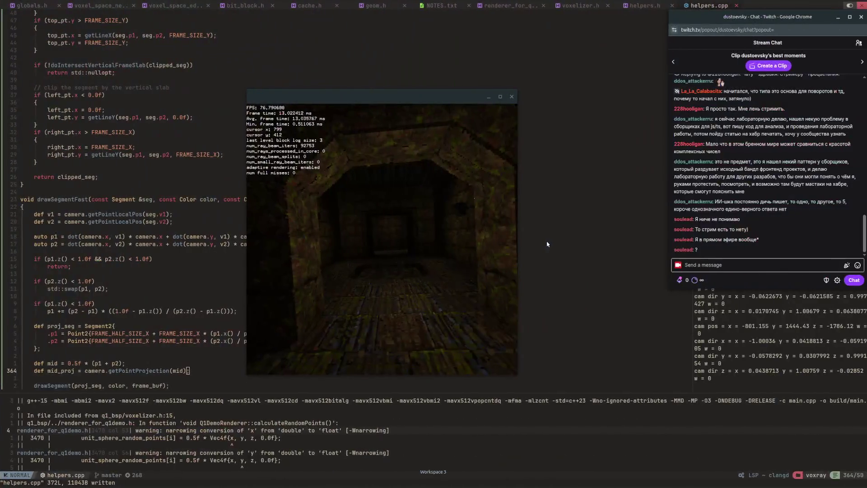
Step: Fly forward out of the tunnel into the dim room with angled stone walls and pillars
click(441, 120)
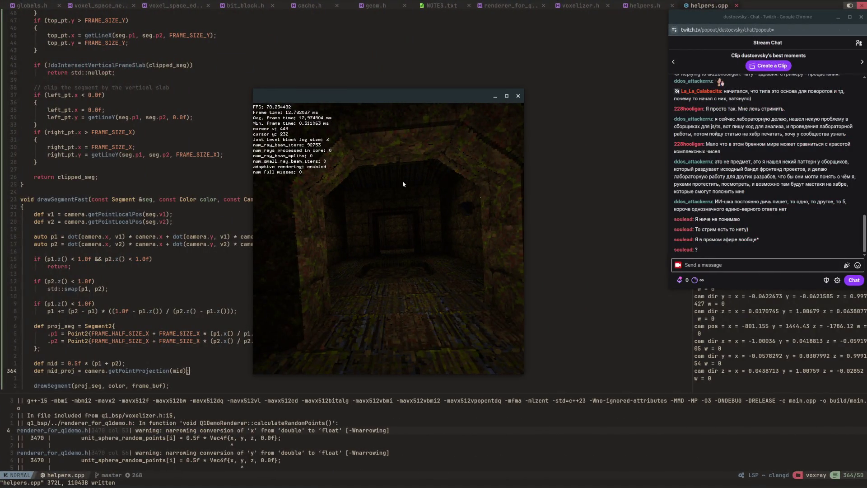
key(w)
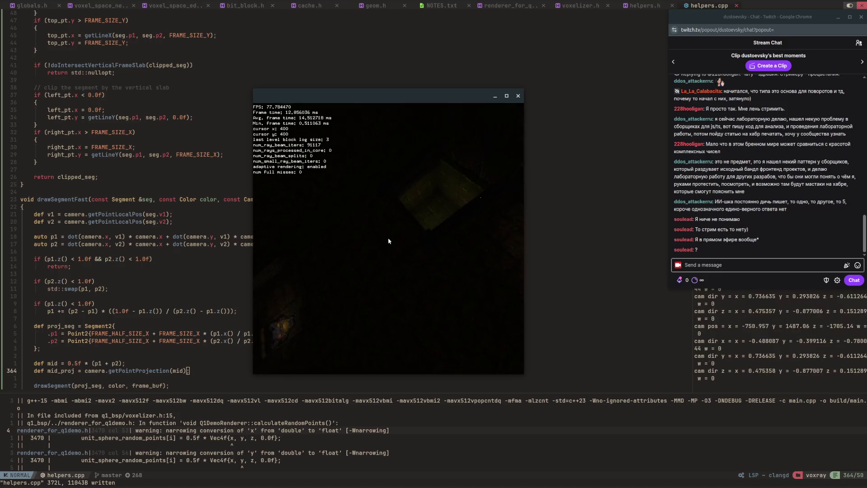
key(w)
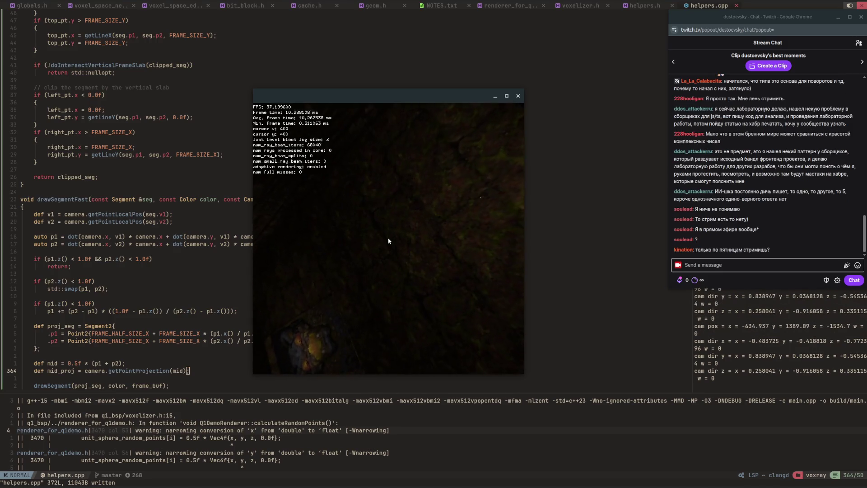
key(w)
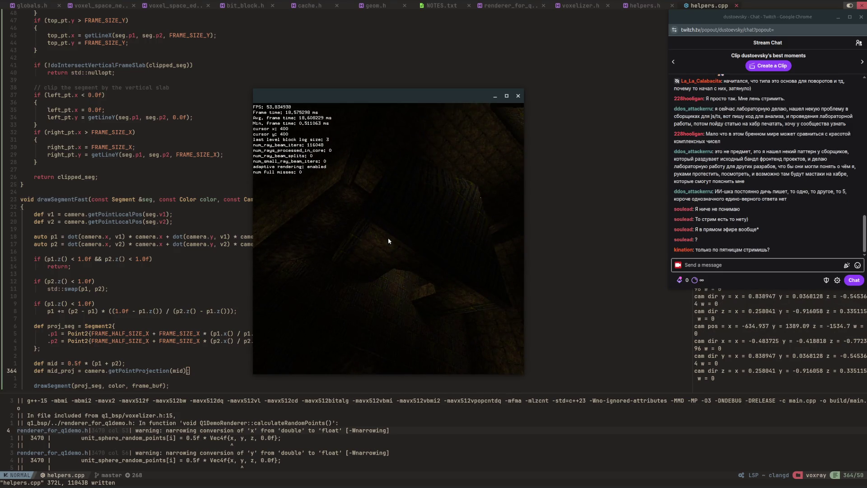
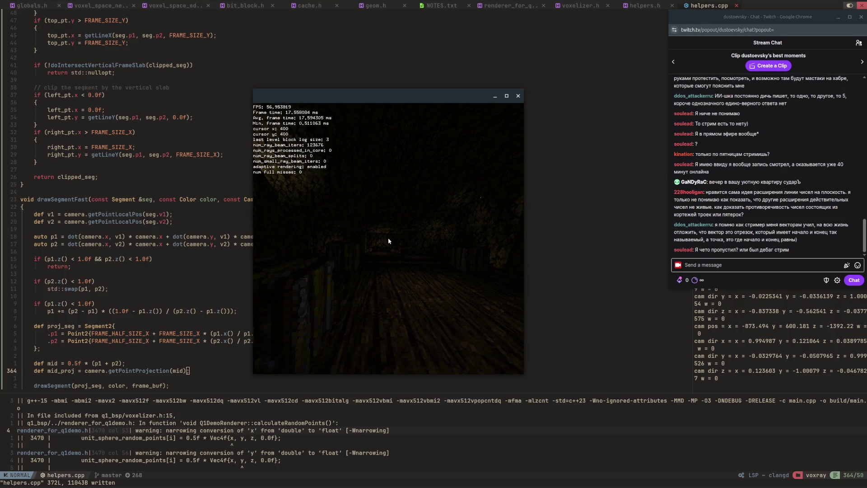
Step: Return to the Krita whiteboard, zoom in, and handwrite a < b left of the diagram
key(alt+Tab)
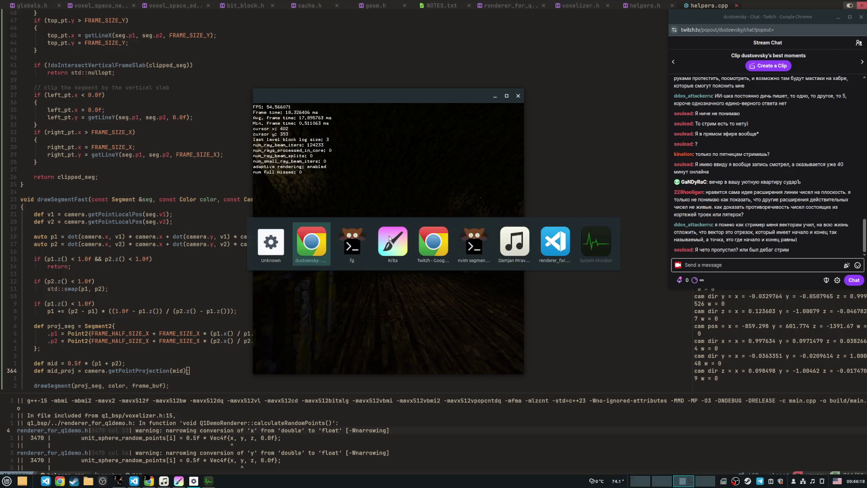
click(389, 236)
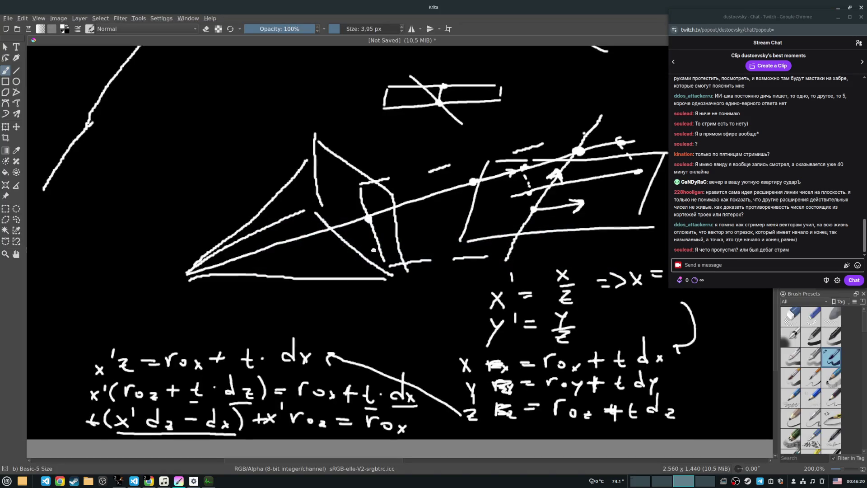
scroll(536, 339, up, 3)
mouse_move(148, 333)
mouse_down()
mouse_move(138, 334)
mouse_move(158, 350)
mouse_up()
drag(210, 328, 212, 344)
drag(244, 309, 229, 338)
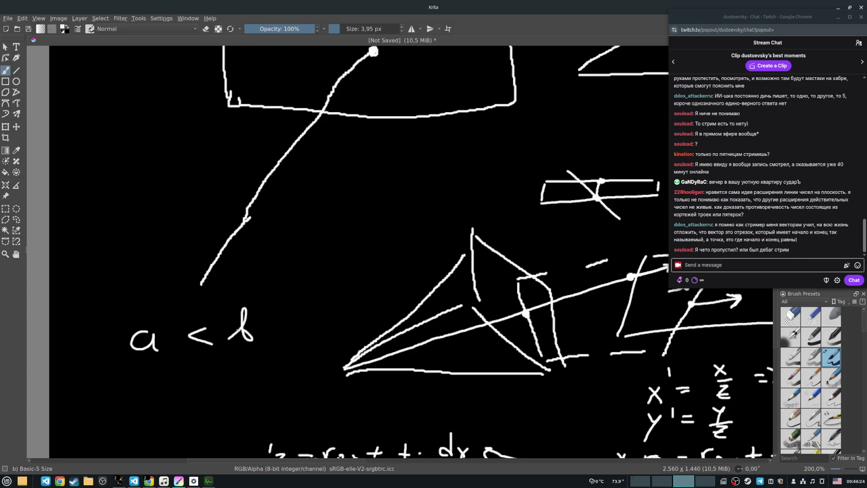
Step: Pan the canvas and write ab ≠ ba beneath a < b
scroll(293, 334, down, 3)
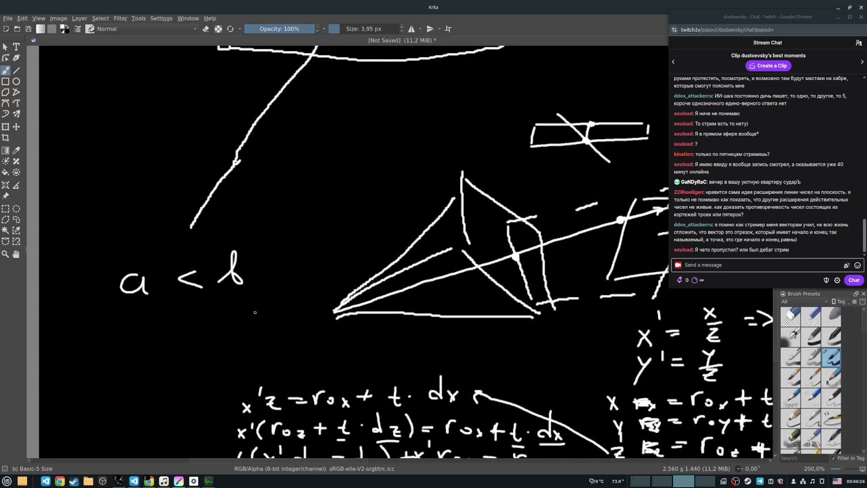
scroll(271, 269, up, 3)
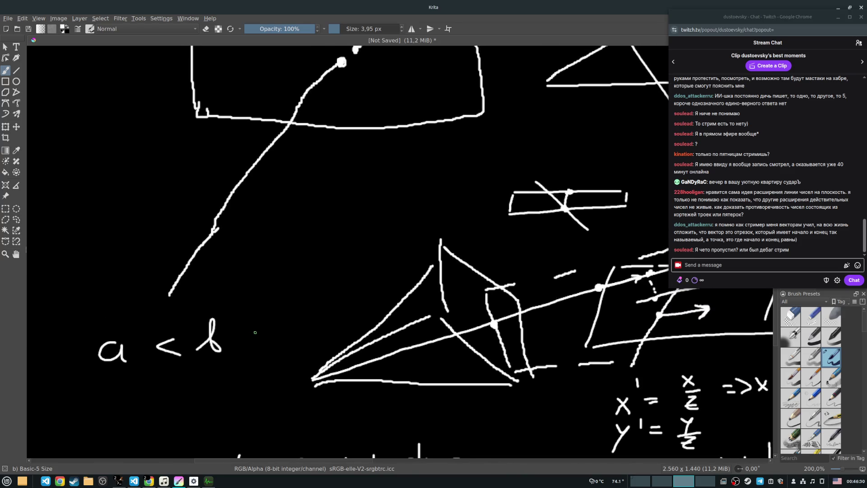
drag(244, 327, 268, 239)
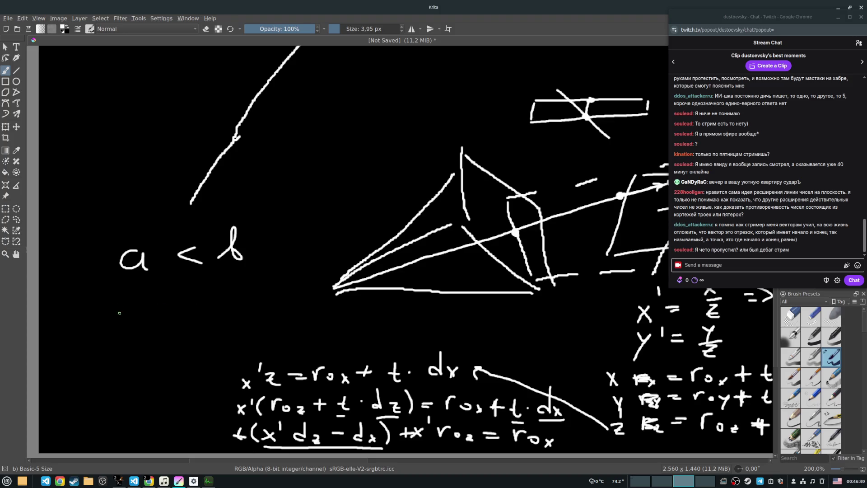
mouse_move(123, 309)
mouse_down()
mouse_move(126, 319)
mouse_move(146, 299)
mouse_move(151, 312)
mouse_move(187, 303)
mouse_move(191, 310)
mouse_up()
drag(186, 299, 174, 313)
mouse_move(212, 283)
mouse_down()
mouse_move(210, 312)
mouse_move(217, 302)
mouse_up()
mouse_move(237, 299)
mouse_down()
mouse_move(228, 309)
mouse_move(248, 310)
mouse_up()
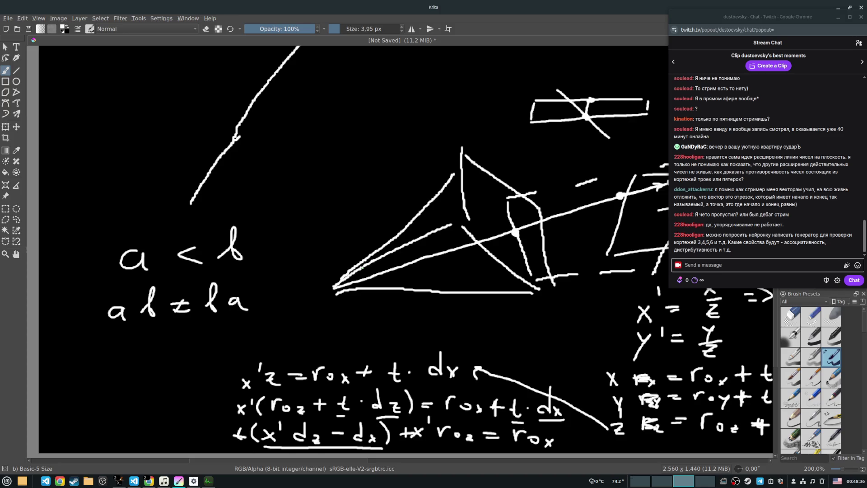
Step: Cycle through the open windows, leaving Krita's whiteboard
key(alt+Tab)
key(Tab)
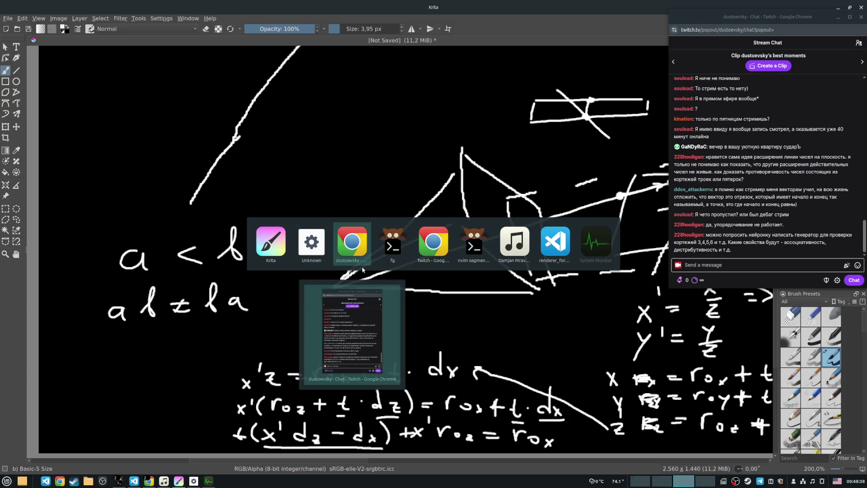
Step: Bring up the voxray window and fly forward through the arched doorway
key(Tab)
key(Tab)
key(Tab)
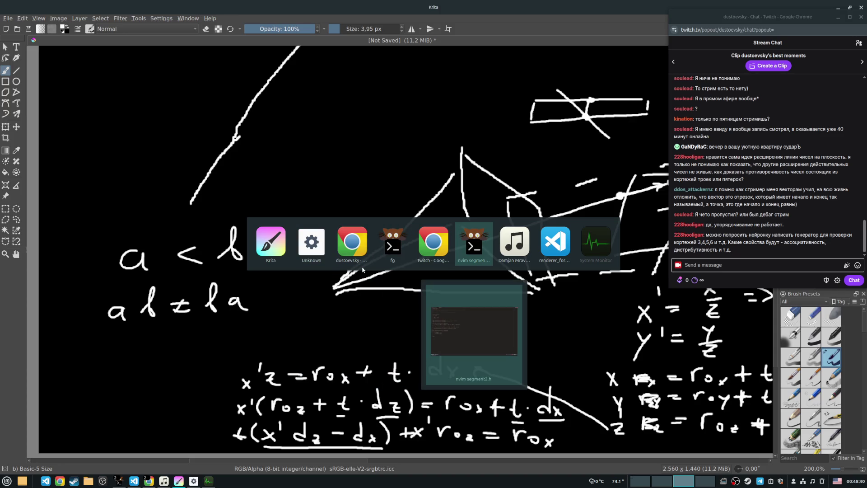
key(Tab)
key(Tab)
key(Tab)
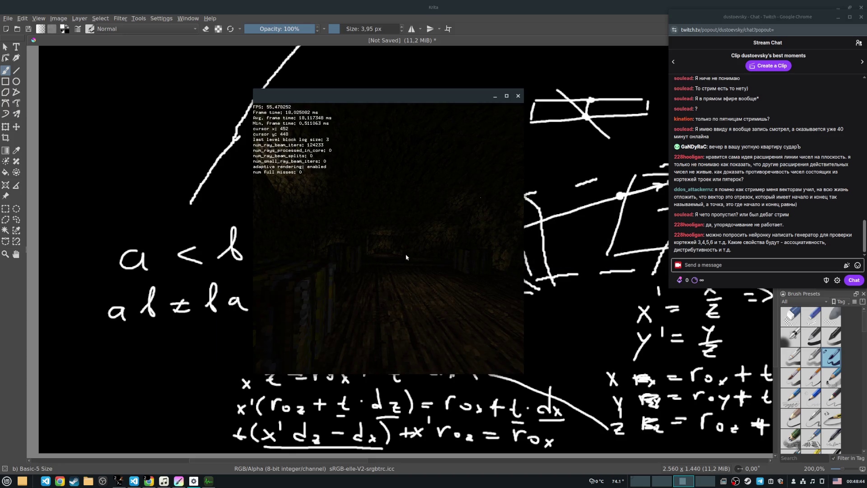
key(w)
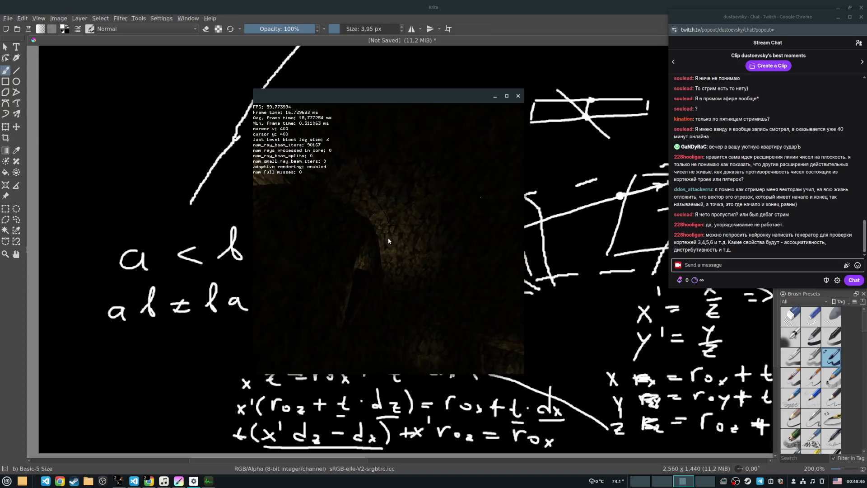
key(s)
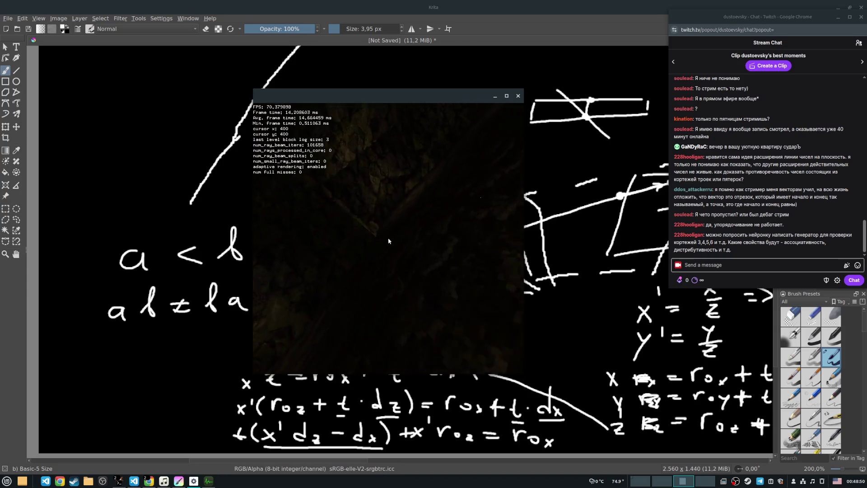
key(w)
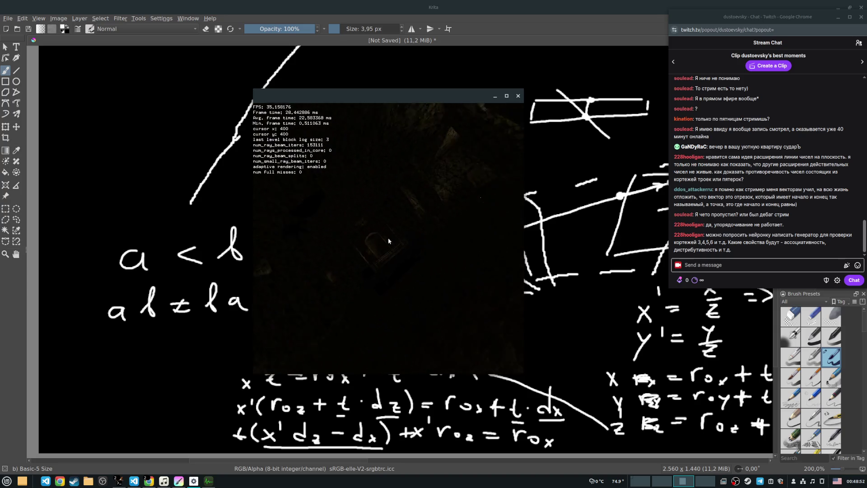
key(w)
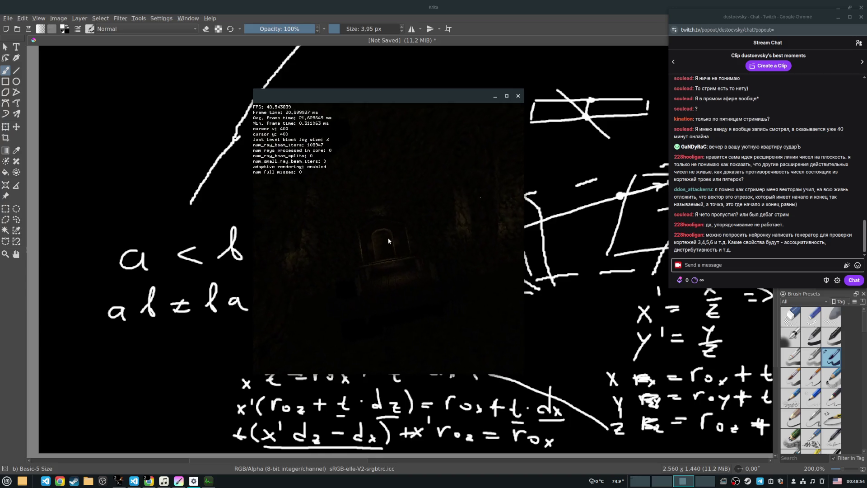
key(w)
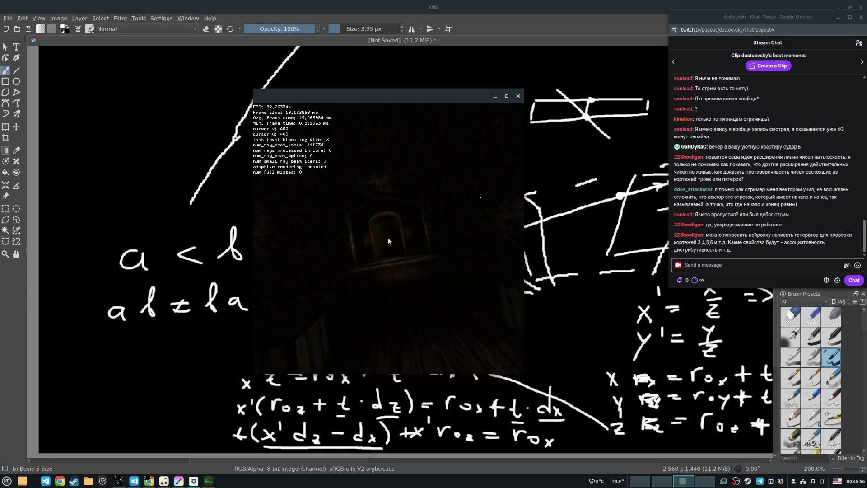
key(w)
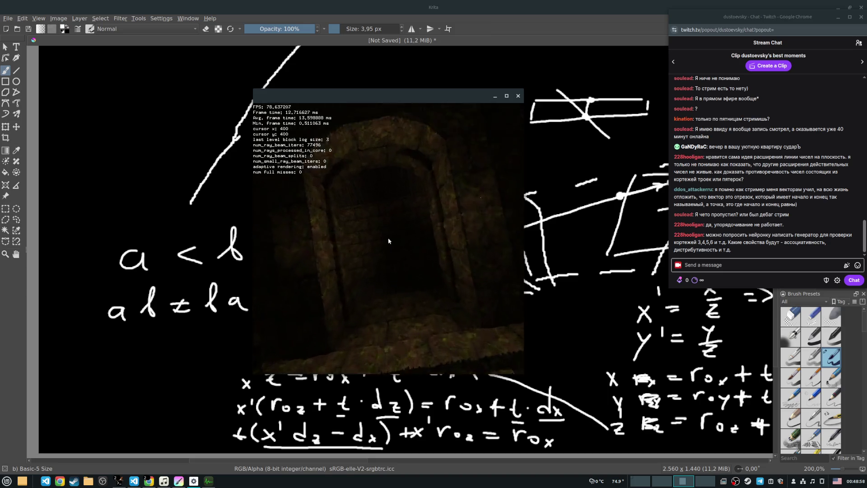
Step: Look toward the gargoyle and down the lit stone corridors, then leave the render view
key(a)
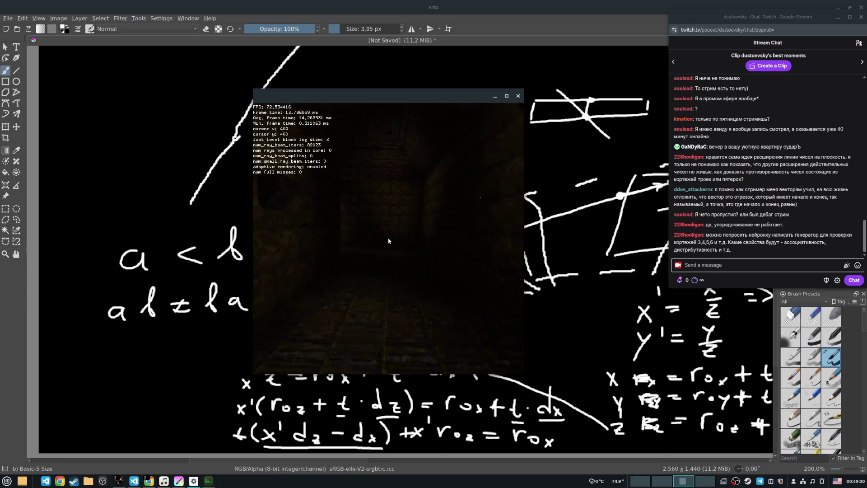
key(a)
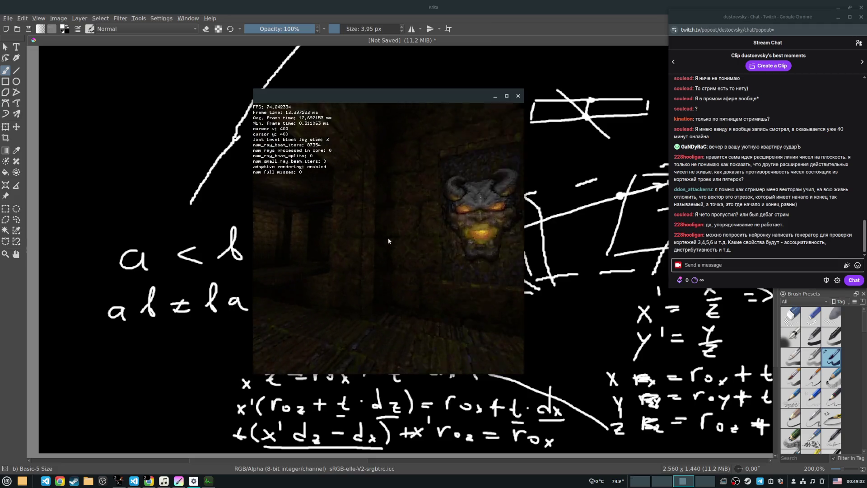
key(d)
key(d)
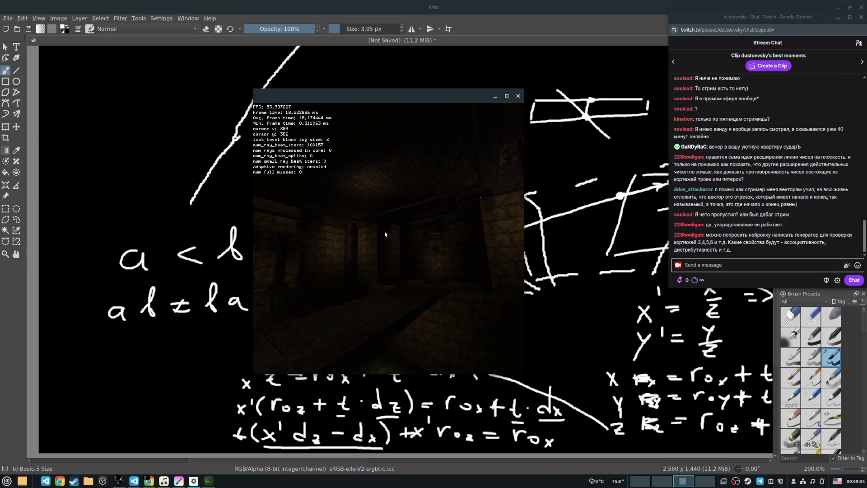
key(a)
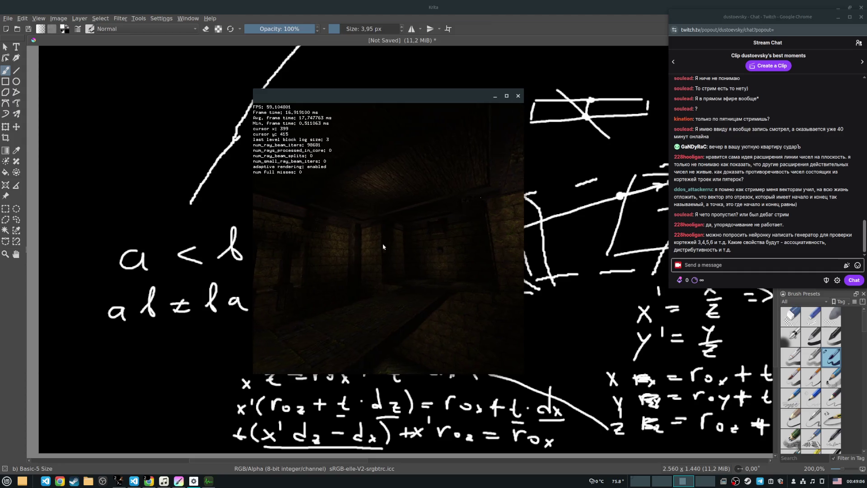
key(a)
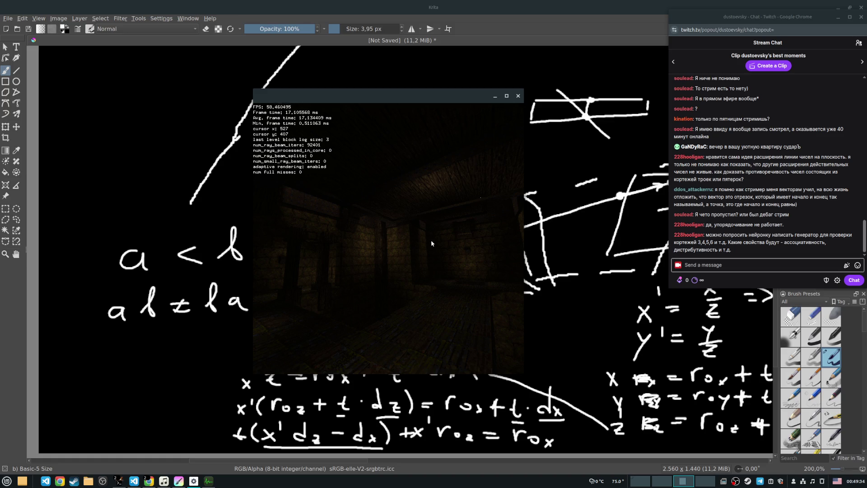
key(Right)
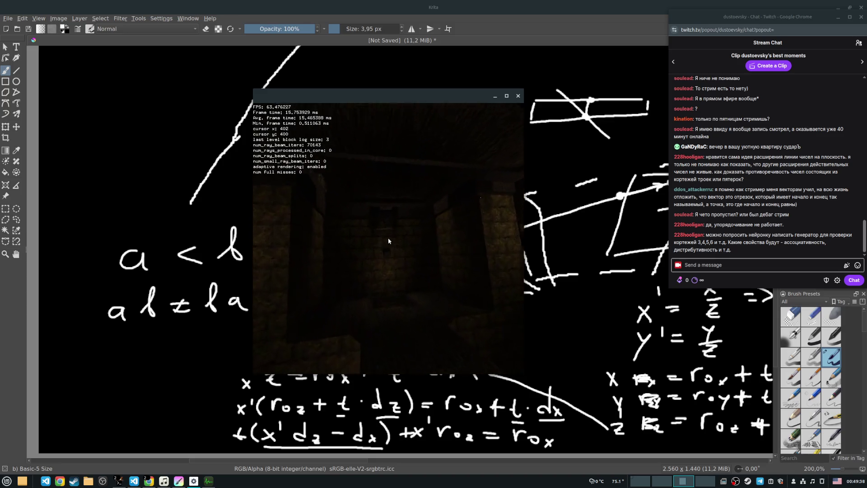
key(Right)
key(Right)
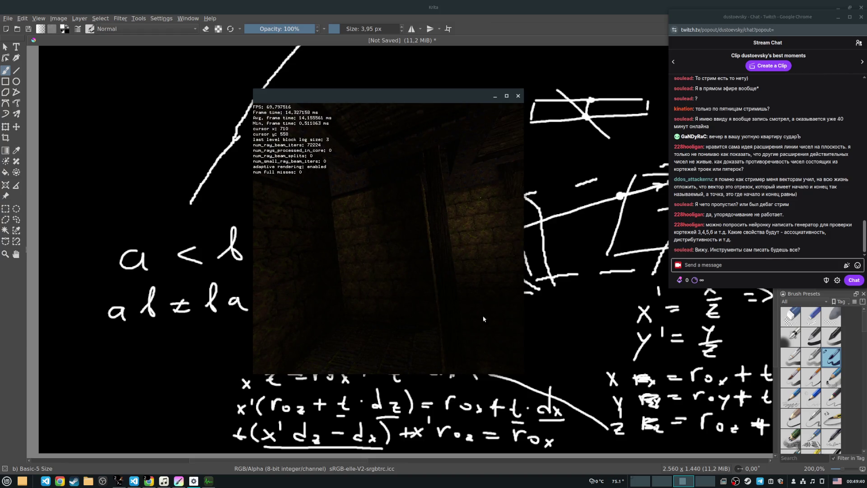
key(Escape)
Step: Raise Neovim's helpers.cpp, then put the voxray window back on top, nudged right
mouse_move(118, 481)
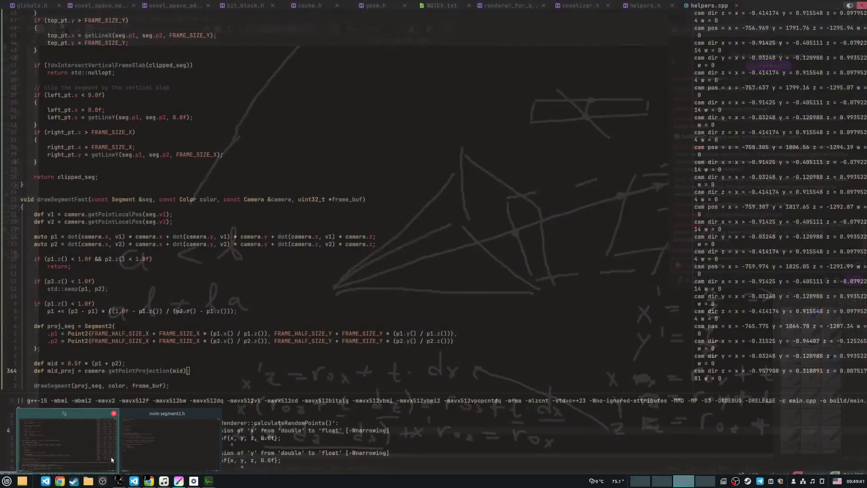
click(147, 455)
key(alt+Tab)
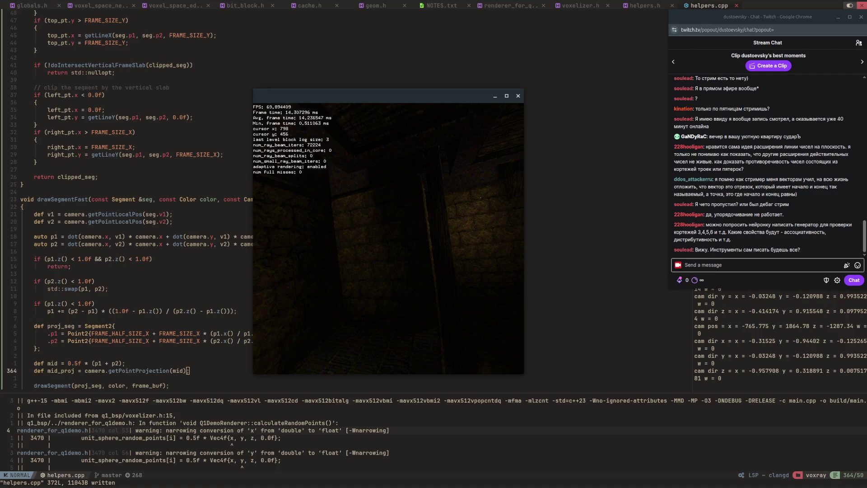
mouse_move(433, 99)
mouse_down()
mouse_move(464, 102)
mouse_move(430, 99)
mouse_up()
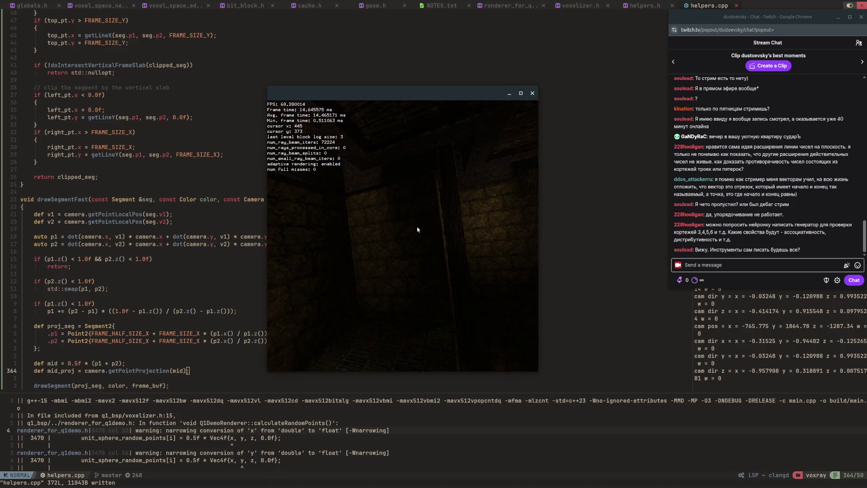
Step: Capture the camera and fly past the stone corridor and wooden floors to a dark archway
drag(404, 240, 403, 238)
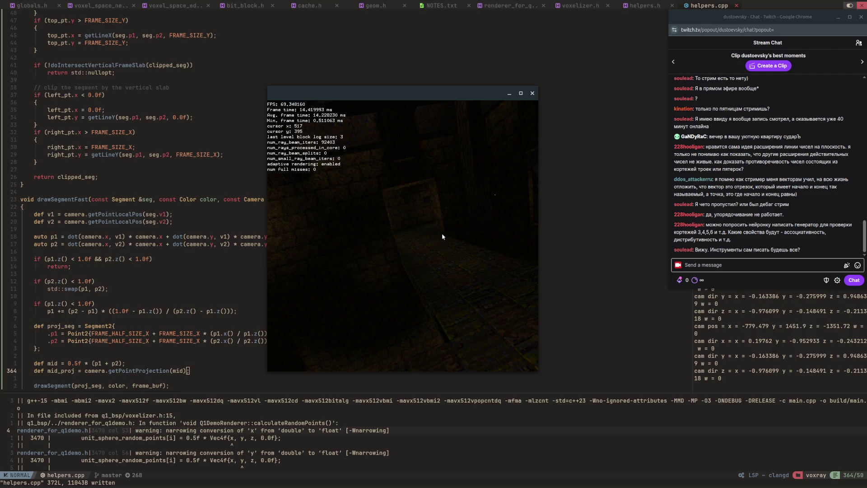
drag(416, 93, 443, 89)
click(442, 235)
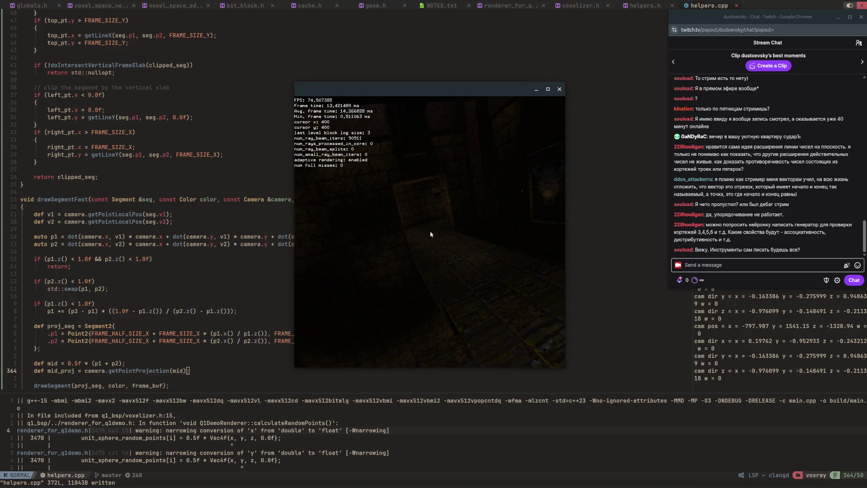
key(w)
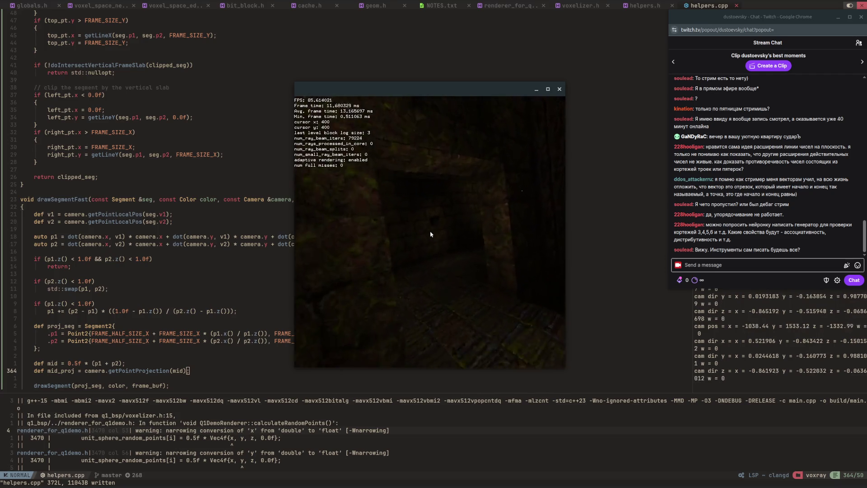
key(w)
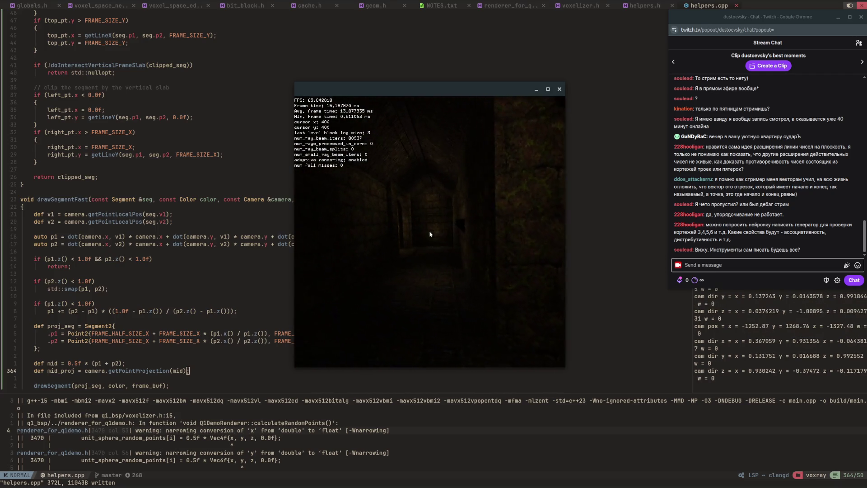
key(w)
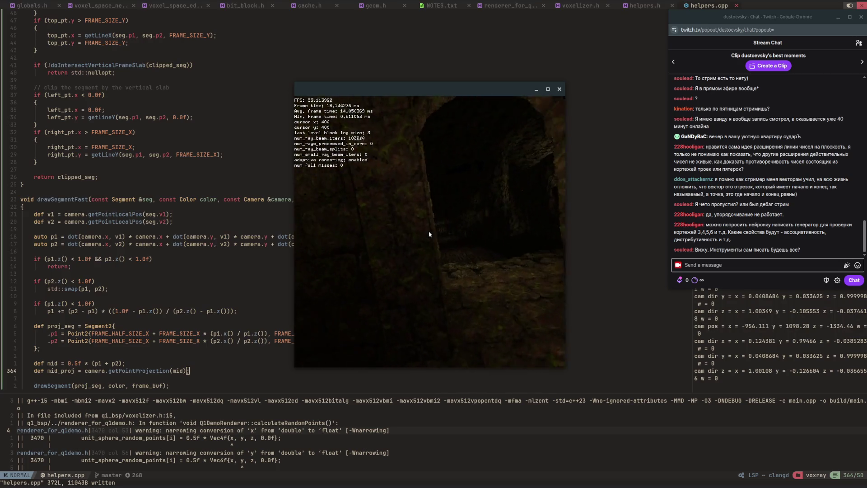
key(w)
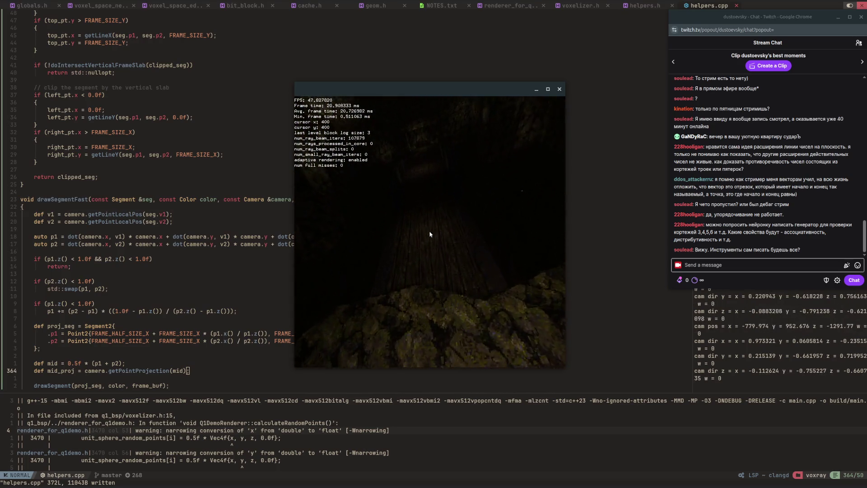
key(w)
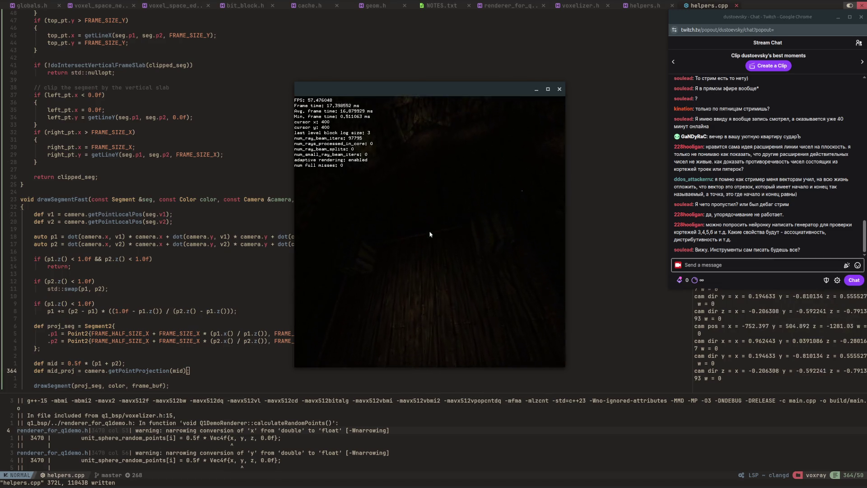
key(w)
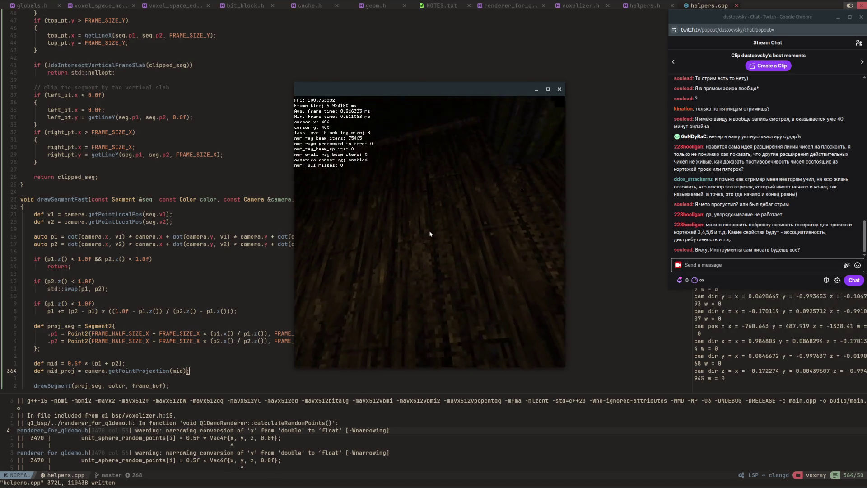
key(w)
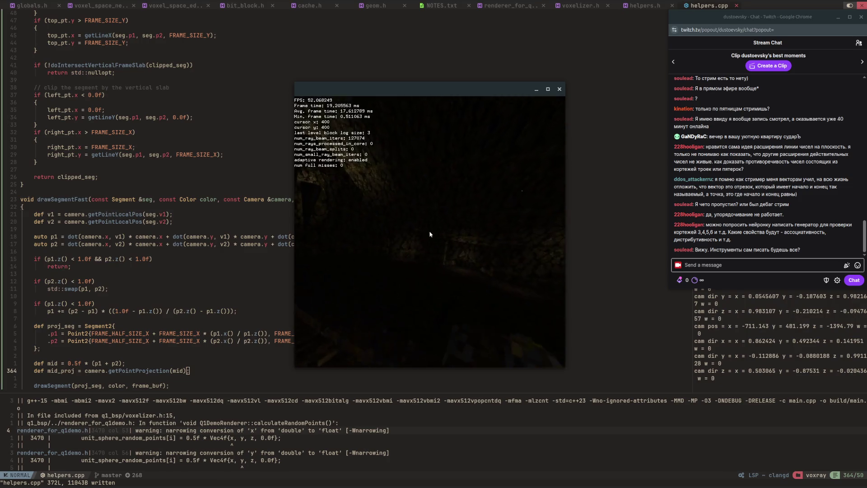
Step: Fly through the lit doorway and down the torch-lit brick corridor, then return to Krita
key(w)
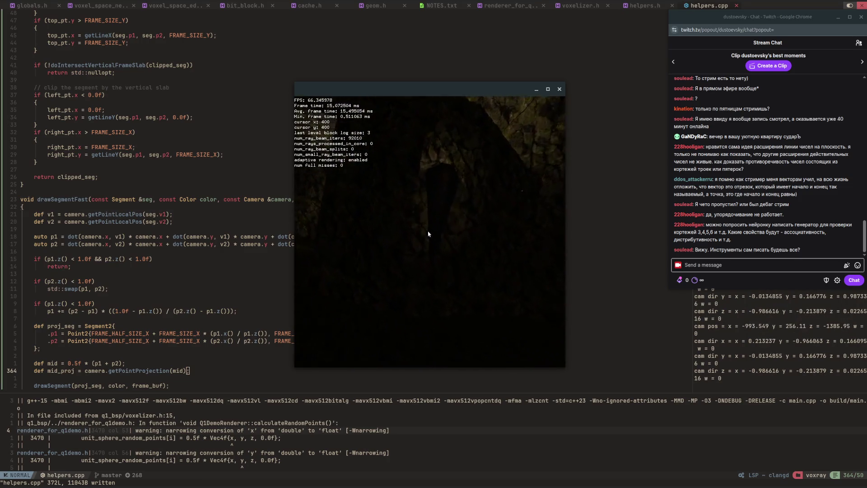
key(w)
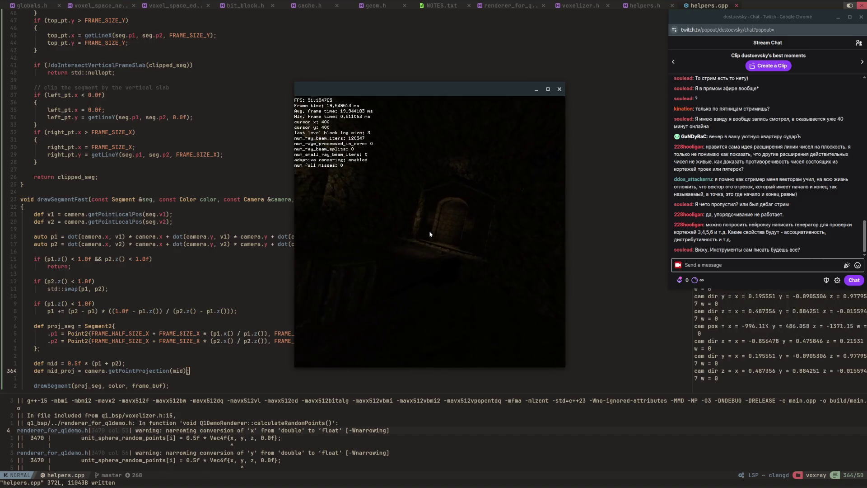
key(w)
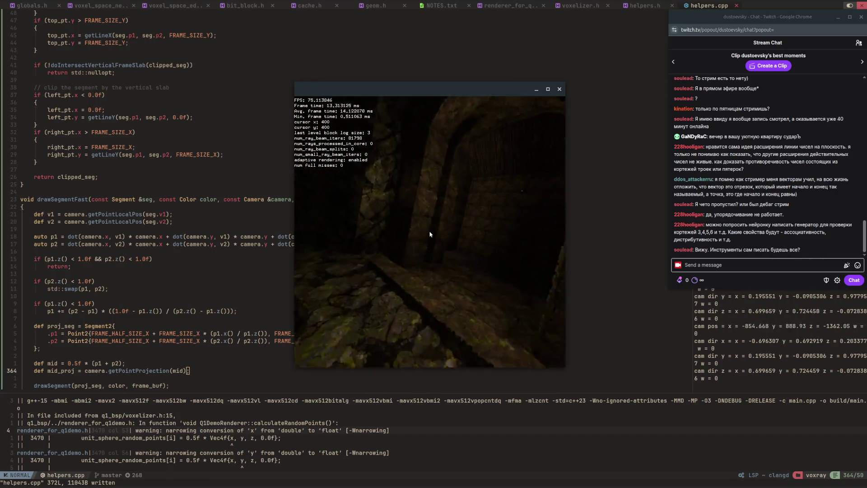
key(w)
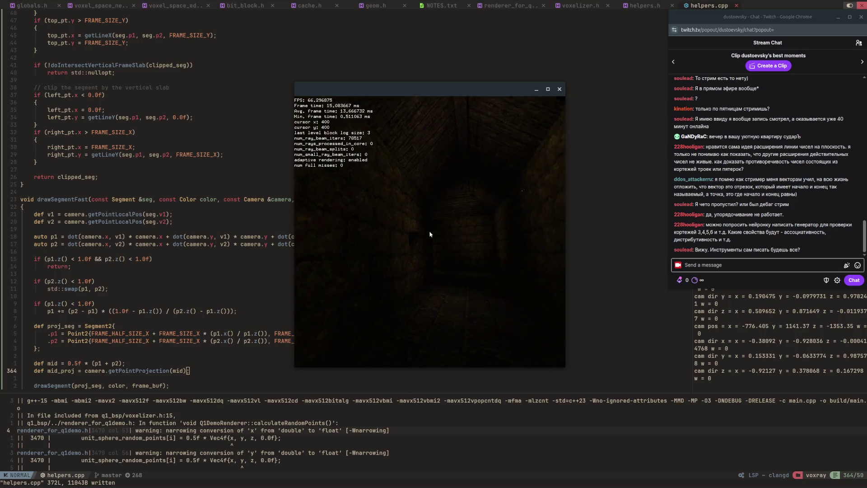
key(w)
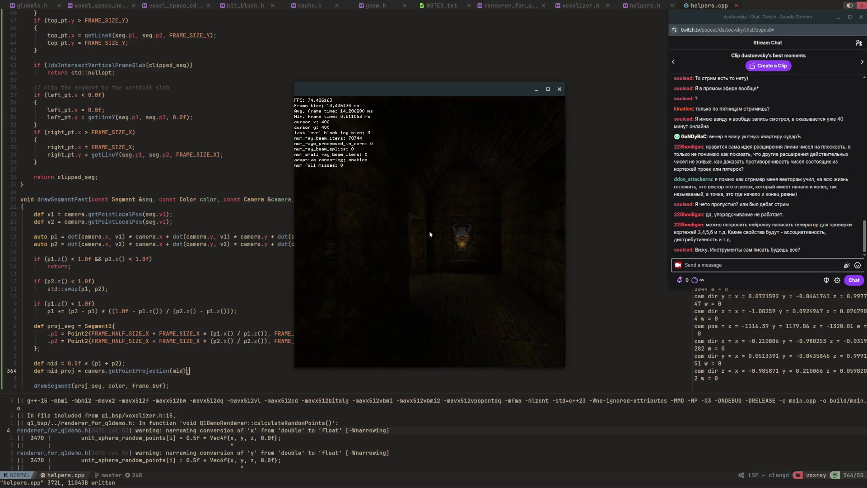
key(w)
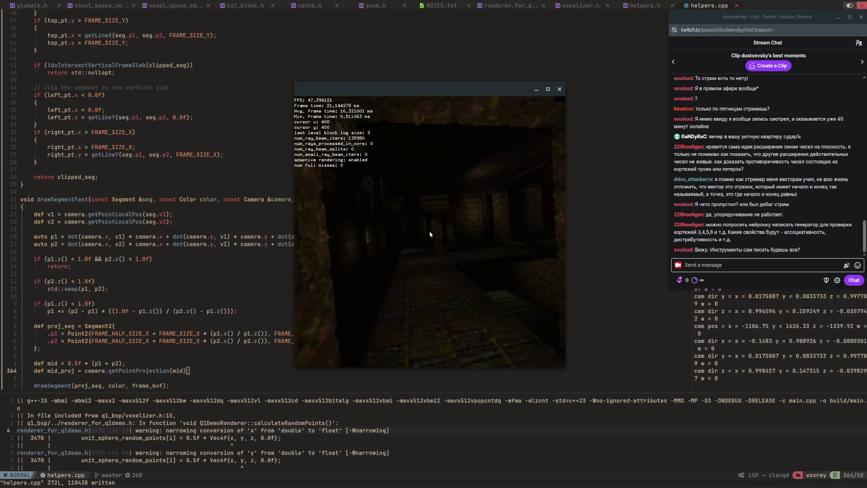
key(w)
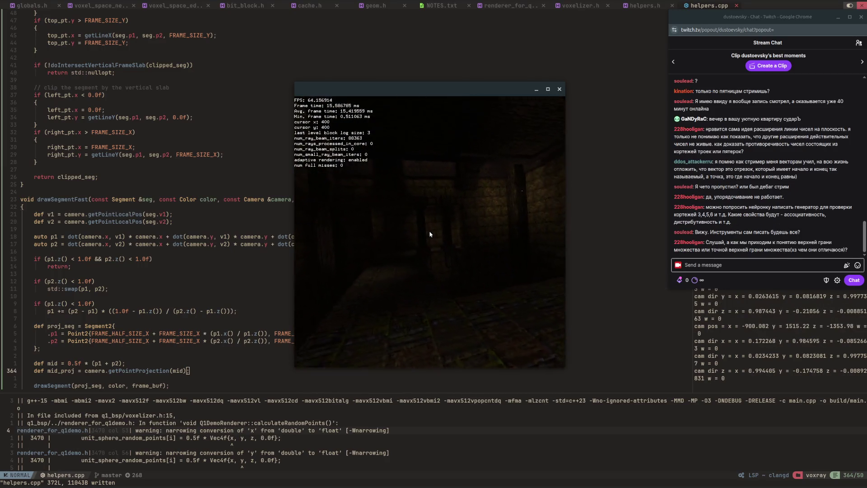
key(w)
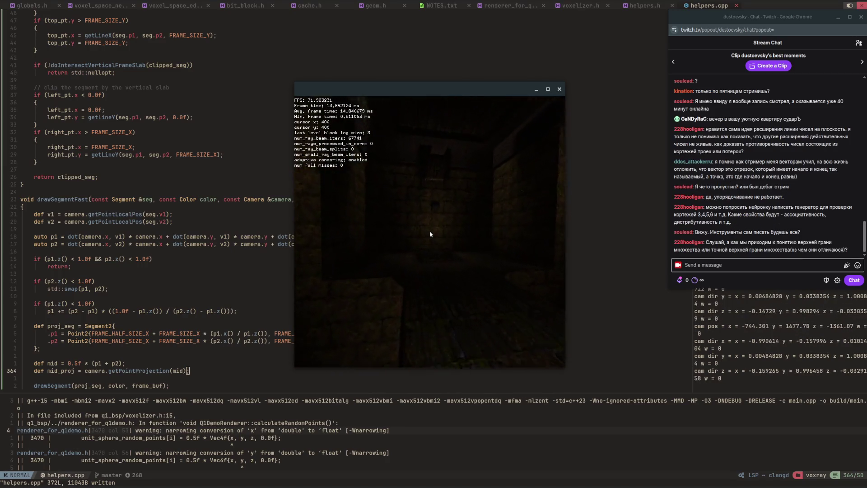
key(w)
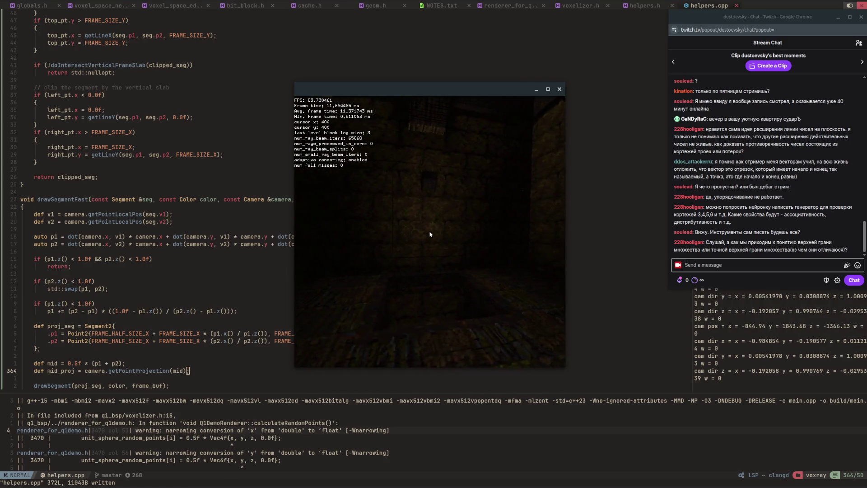
key(w)
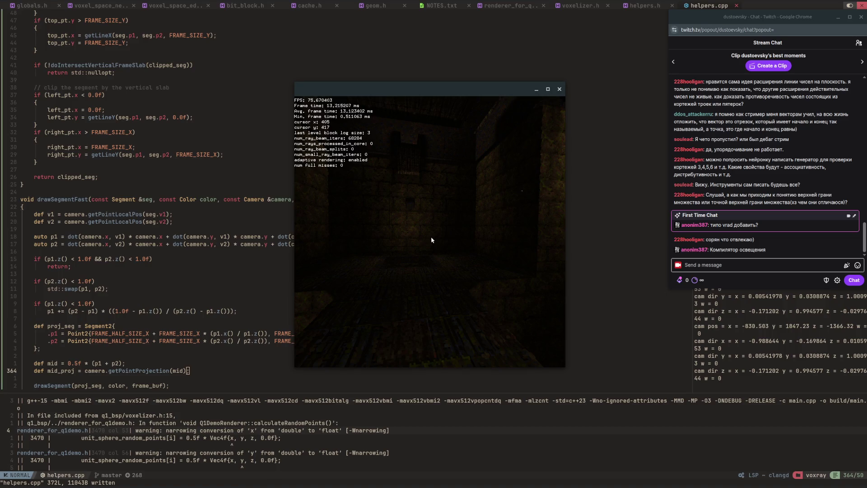
key(alt+Tab)
key(alt+Tab)
key(alt+Tab)
key(alt+Tab)
mouse_move(235, 144)
mouse_down()
mouse_move(380, 317)
mouse_move(413, 248)
mouse_move(403, 215)
mouse_up()
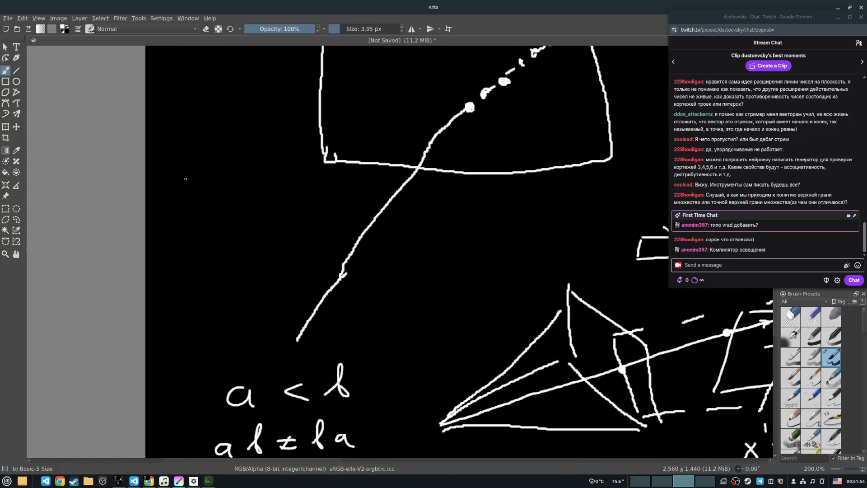
Step: Handwrite A ⊂ ℝ at the whiteboard's left, undoing a first 'A =' attempt
drag(167, 229, 223, 204)
mouse_move(205, 213)
mouse_down()
mouse_move(224, 213)
mouse_move(222, 205)
mouse_up()
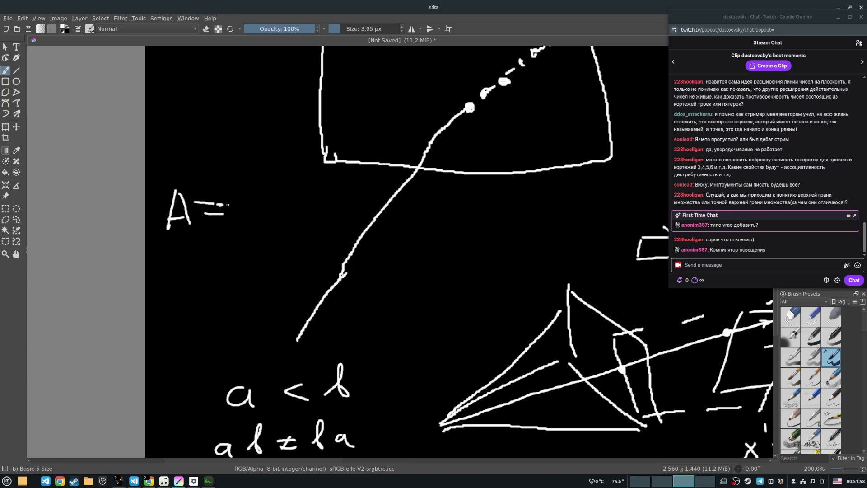
key(ctrl+z)
key(ctrl+z)
key(ctrl+z)
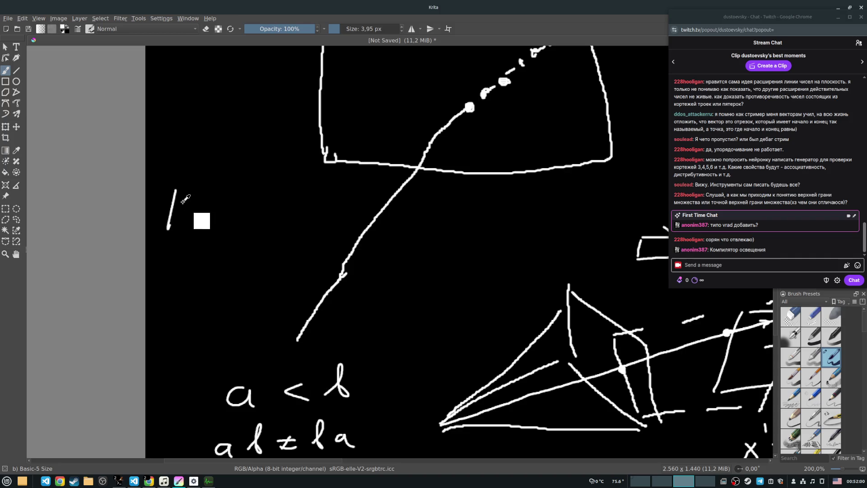
key(ctrl+z)
mouse_move(168, 234)
mouse_down()
mouse_move(190, 234)
mouse_move(184, 220)
mouse_up()
drag(242, 209, 242, 228)
mouse_move(267, 195)
mouse_down()
mouse_move(267, 232)
mouse_move(307, 229)
mouse_up()
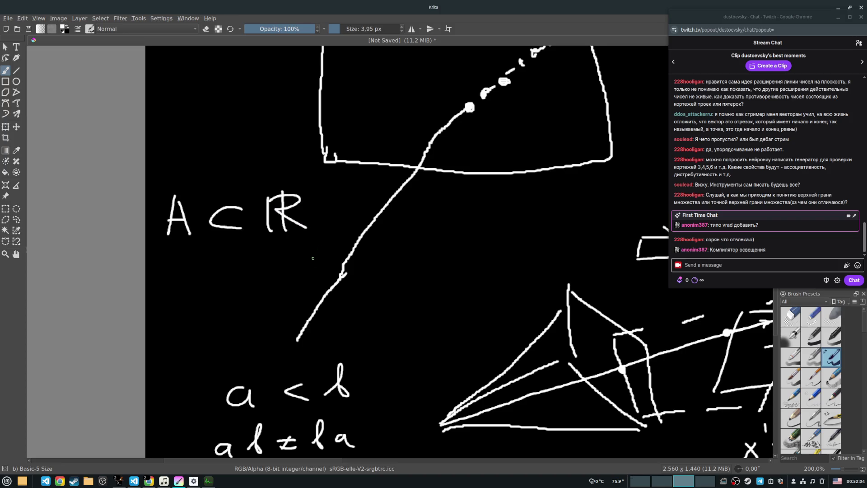
Step: Add a capital M beneath it, pan around the canvas, and open the File menu
scroll(303, 237, down, 2)
scroll(303, 237, down, 2)
mouse_move(181, 202)
mouse_down()
mouse_move(179, 223)
mouse_move(198, 214)
mouse_move(224, 240)
mouse_up()
scroll(251, 194, right, 1)
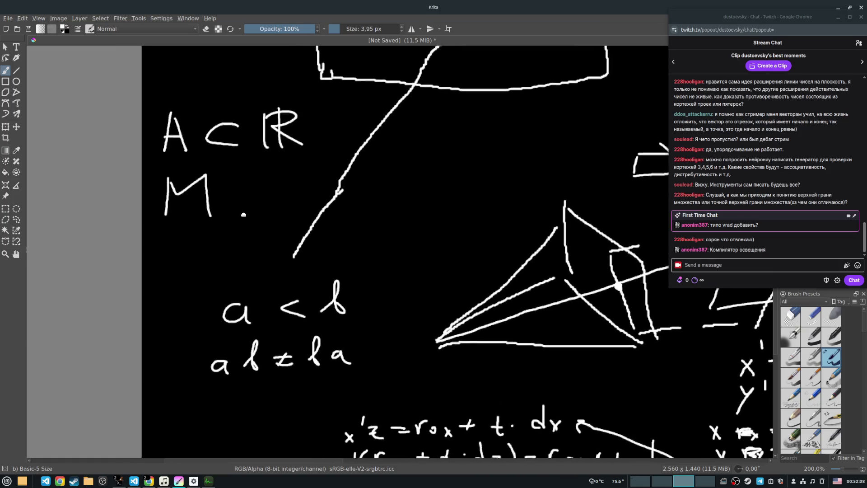
scroll(201, 320, down, 5)
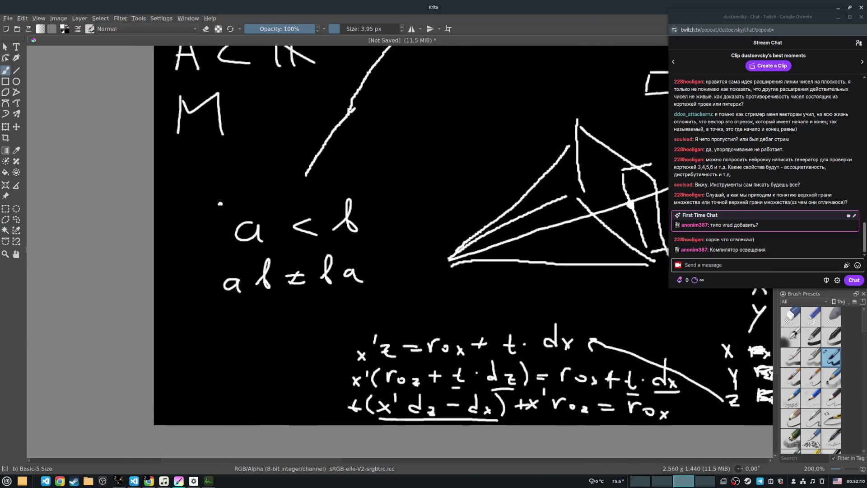
scroll(166, 257, up, 4)
click(6, 19)
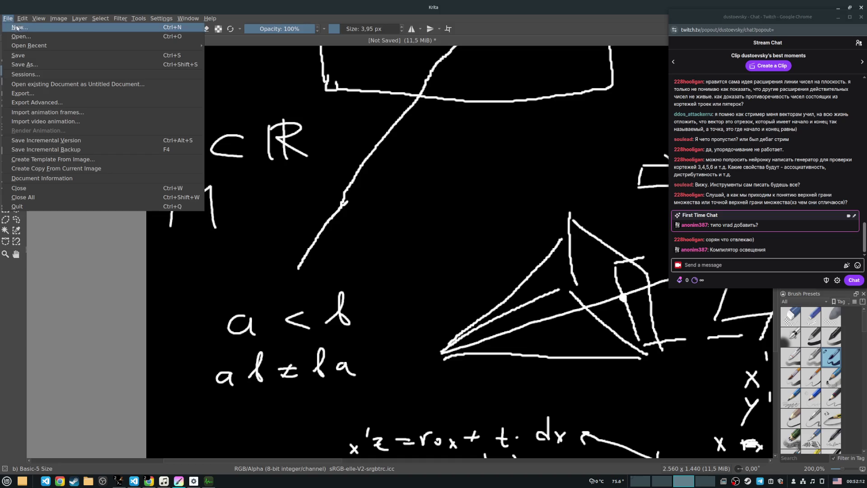
Step: Create a new blank whiteboard document
click(18, 23)
click(502, 320)
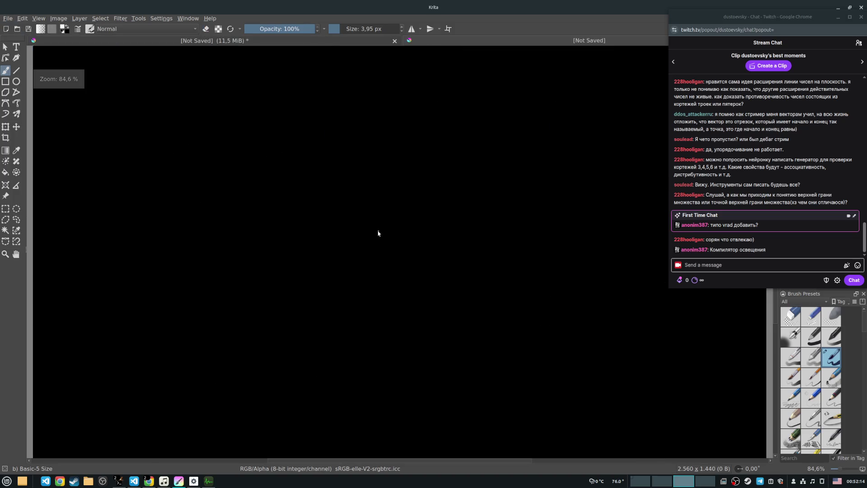
scroll(318, 112, down, 2)
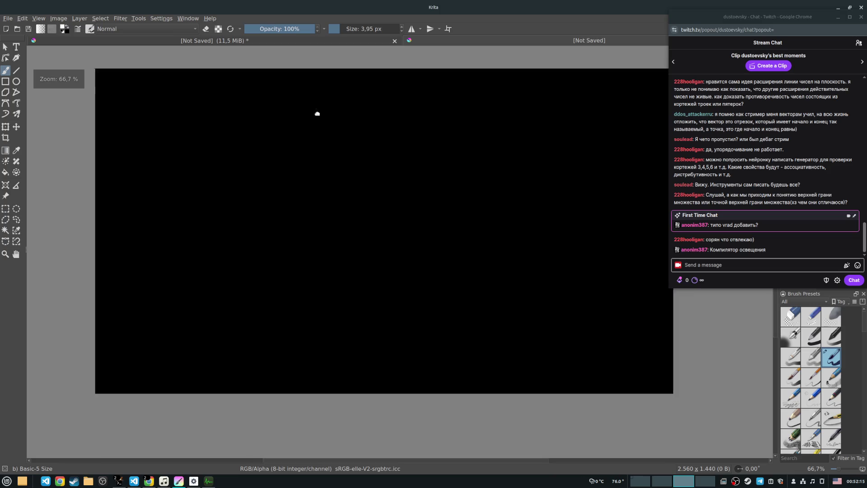
scroll(228, 176, up, 4)
Step: Handwrite A ⊂ ℝ with a capital M beneath it
mouse_move(179, 203)
mouse_down()
mouse_move(193, 161)
mouse_move(206, 196)
mouse_up()
mouse_move(252, 169)
mouse_down()
mouse_move(226, 174)
mouse_move(267, 194)
mouse_up()
drag(284, 164, 293, 195)
drag(292, 161, 320, 201)
mouse_move(181, 218)
mouse_down()
mouse_move(224, 258)
mouse_move(197, 181)
mouse_up()
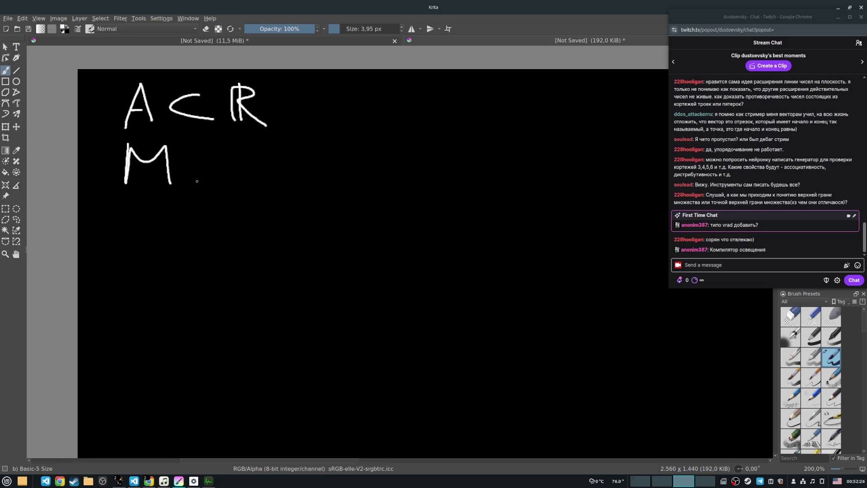
Step: Write ∀x ∈ A : x ≤ M below the M, then an M at the upper right
mouse_move(120, 210)
mouse_down()
mouse_move(147, 213)
mouse_move(136, 228)
mouse_up()
drag(154, 233, 163, 244)
mouse_move(148, 249)
mouse_down()
mouse_move(176, 230)
mouse_move(211, 244)
mouse_move(206, 234)
mouse_up()
mouse_move(233, 246)
mouse_down()
mouse_move(243, 221)
mouse_move(261, 249)
mouse_up()
drag(238, 235, 249, 234)
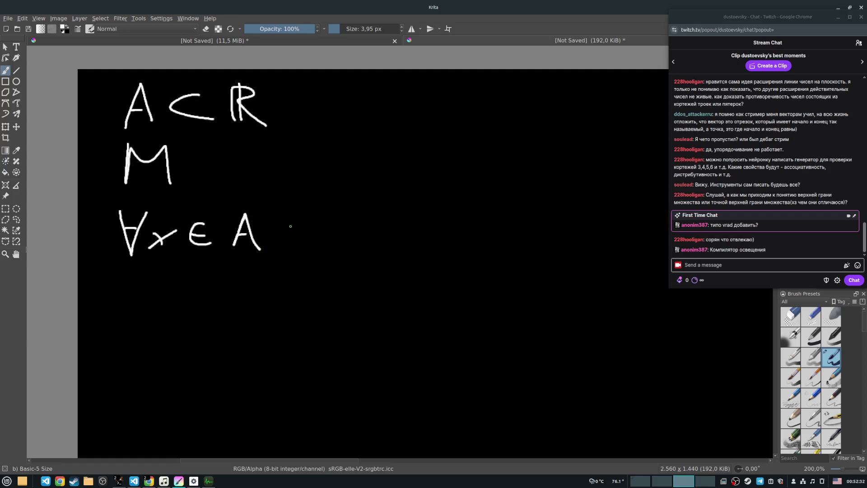
mouse_move(330, 222)
mouse_down()
mouse_move(349, 240)
mouse_move(332, 241)
mouse_up()
drag(405, 207, 398, 228)
drag(373, 240, 400, 242)
drag(432, 208, 431, 242)
mouse_move(431, 208)
mouse_down()
mouse_move(460, 210)
mouse_move(476, 240)
mouse_up()
scroll(434, 253, right, 3)
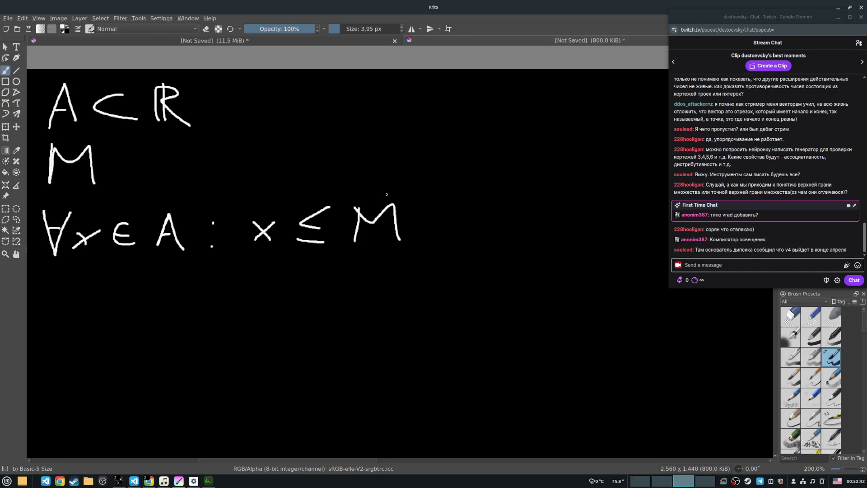
mouse_move(336, 147)
mouse_down()
mouse_move(334, 111)
mouse_move(376, 138)
mouse_move(417, 121)
mouse_up()
Step: Complete M + 1 at the upper right and write x ≤ M+1 under x ≤ M
drag(403, 111, 403, 134)
drag(432, 121, 465, 133)
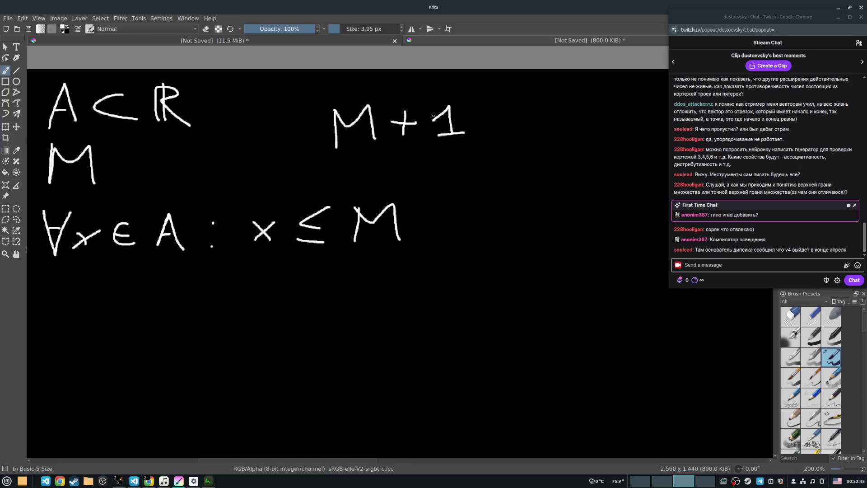
scroll(302, 155, down, 1)
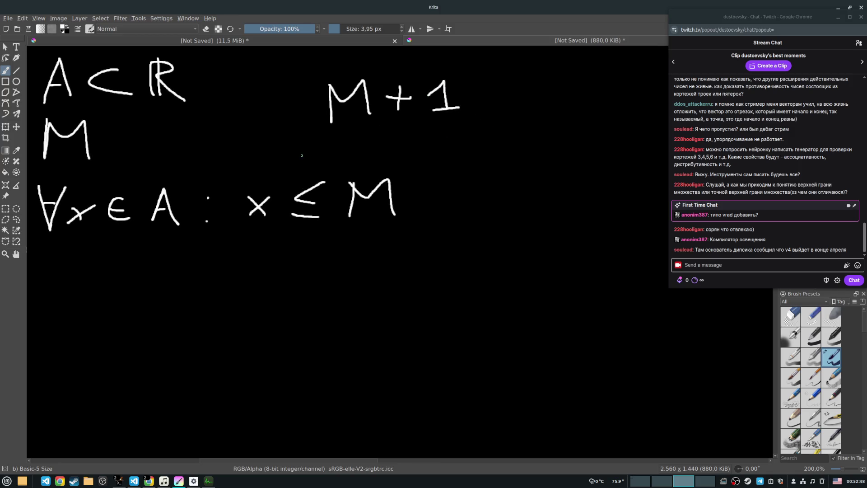
mouse_move(250, 260)
mouse_down()
mouse_move(265, 277)
mouse_move(246, 279)
mouse_up()
mouse_move(324, 247)
mouse_down()
mouse_move(323, 269)
mouse_move(332, 271)
mouse_up()
mouse_move(295, 273)
mouse_down()
mouse_move(320, 277)
mouse_move(357, 244)
mouse_move(397, 270)
mouse_move(433, 255)
mouse_move(421, 269)
mouse_up()
drag(446, 256, 495, 272)
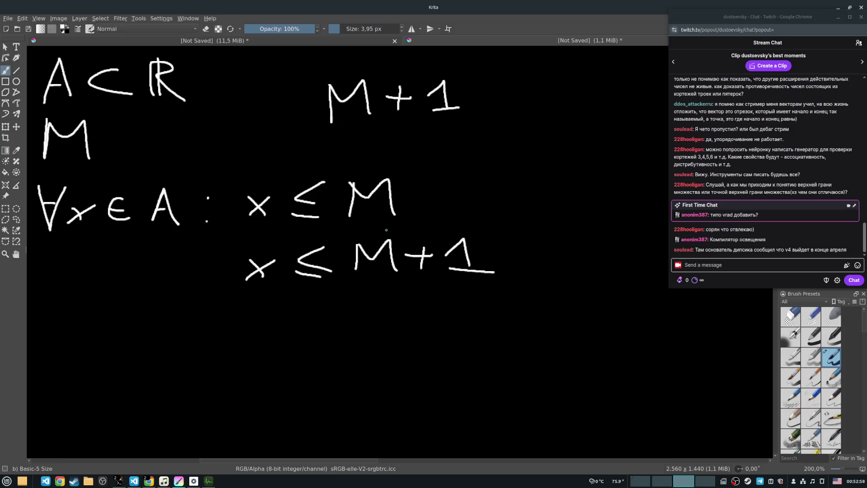
Step: Pan the canvas and start a new M lower left on the board
scroll(386, 230, down, 1)
scroll(272, 271, up, 1)
scroll(271, 271, left, 3)
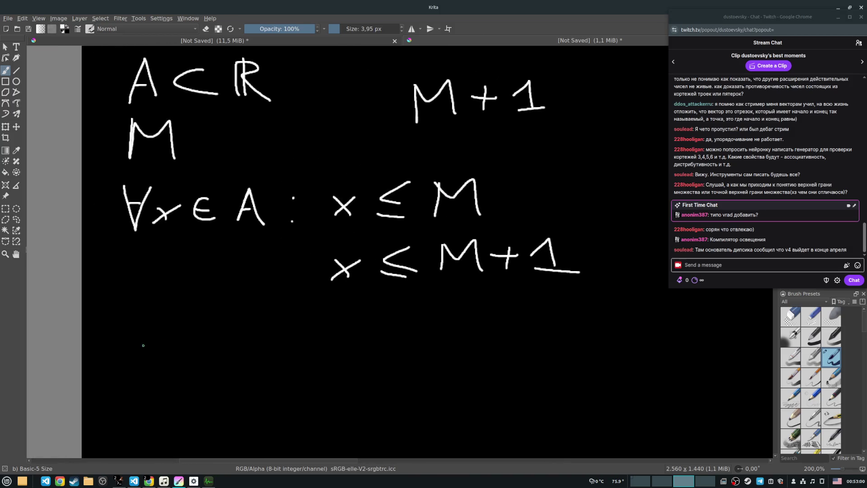
drag(132, 326, 158, 351)
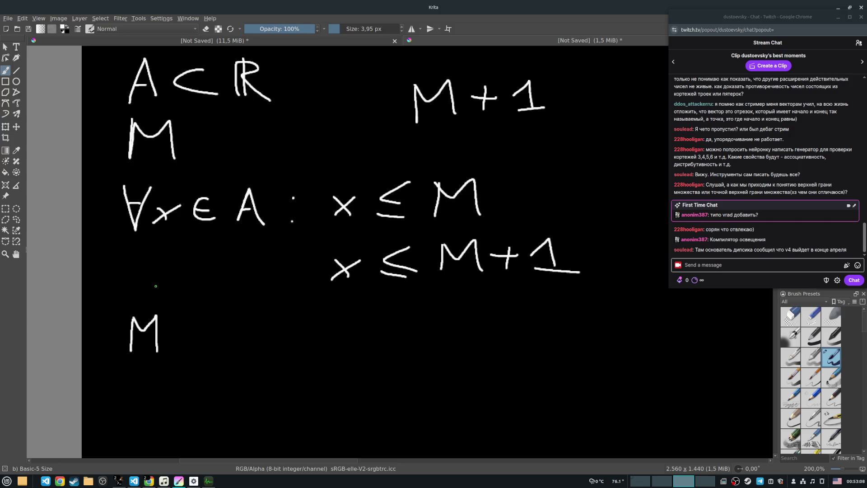
Step: Add a tilde over M and write ∃M̃ ∈ ℝ on the whiteboard
drag(127, 309, 172, 298)
mouse_move(93, 317)
mouse_down()
mouse_move(113, 343)
mouse_move(97, 350)
mouse_up()
drag(109, 337, 96, 339)
mouse_move(202, 322)
mouse_down()
mouse_move(190, 339)
mouse_move(203, 342)
mouse_up()
drag(186, 333, 199, 333)
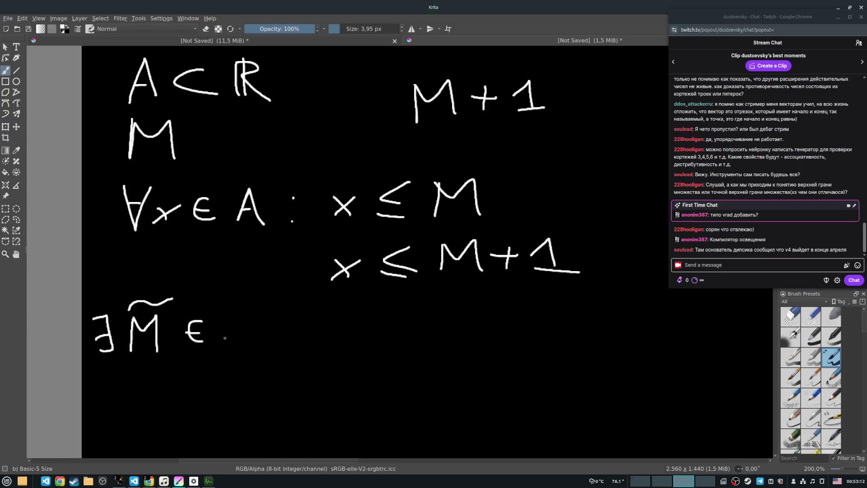
mouse_move(229, 302)
mouse_down()
mouse_move(229, 341)
mouse_move(243, 341)
mouse_up()
drag(231, 307, 265, 344)
Step: Write condition 1) ∀x ∈ A : x ≤ M̃
scroll(126, 311, down, 3)
drag(102, 331, 126, 339)
drag(124, 301, 134, 344)
mouse_move(184, 313)
mouse_down()
mouse_move(171, 331)
mouse_move(169, 314)
mouse_up()
drag(151, 335, 160, 331)
drag(182, 328, 198, 343)
drag(199, 330, 180, 343)
drag(243, 324, 243, 343)
drag(227, 335, 286, 342)
drag(341, 324, 359, 335)
drag(335, 337, 360, 315)
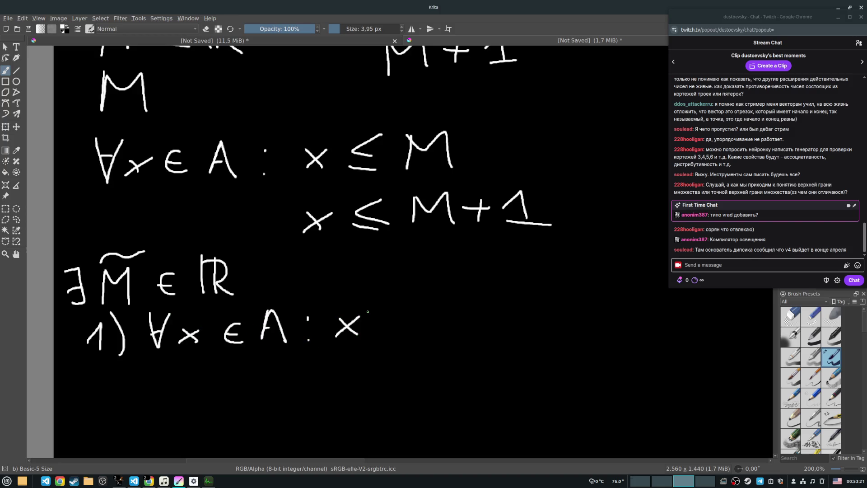
mouse_move(418, 300)
mouse_down()
mouse_move(417, 336)
mouse_move(485, 296)
mouse_move(494, 327)
mouse_up()
drag(438, 286, 488, 273)
drag(344, 343, 334, 306)
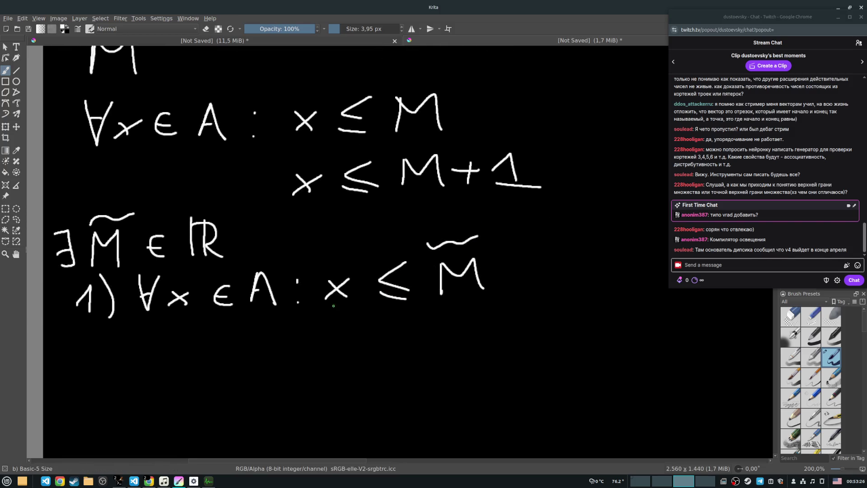
Step: Draft condition 2) ∀x ∈ A :, then undo that draft with Ctrl+Z
mouse_move(80, 335)
mouse_down()
mouse_move(81, 360)
mouse_move(99, 360)
mouse_up()
mouse_move(105, 322)
mouse_down()
mouse_move(114, 341)
mouse_move(105, 366)
mouse_up()
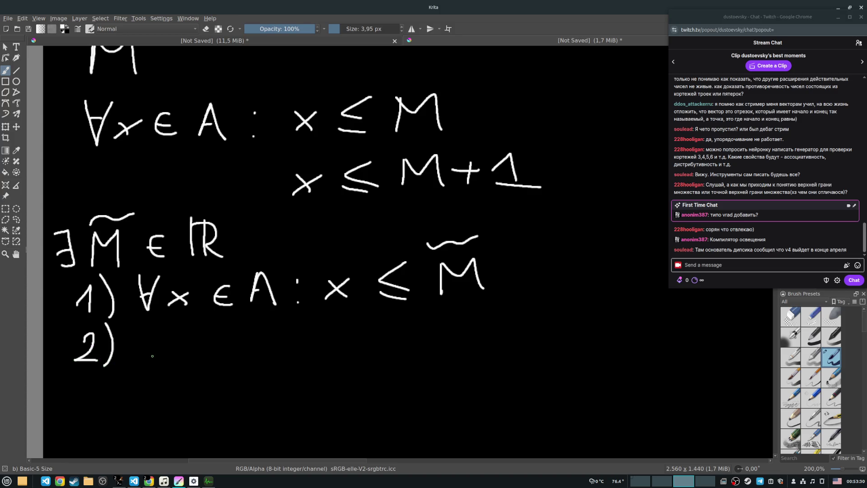
mouse_move(135, 324)
mouse_down()
mouse_move(162, 320)
mouse_move(156, 339)
mouse_up()
mouse_move(172, 334)
mouse_down()
mouse_move(192, 349)
mouse_move(172, 350)
mouse_up()
mouse_move(228, 324)
mouse_down()
mouse_move(215, 332)
mouse_move(228, 347)
mouse_up()
drag(216, 338, 236, 338)
mouse_move(262, 320)
mouse_down()
mouse_move(252, 342)
mouse_move(275, 344)
mouse_up()
drag(255, 336, 292, 322)
drag(297, 343, 351, 346)
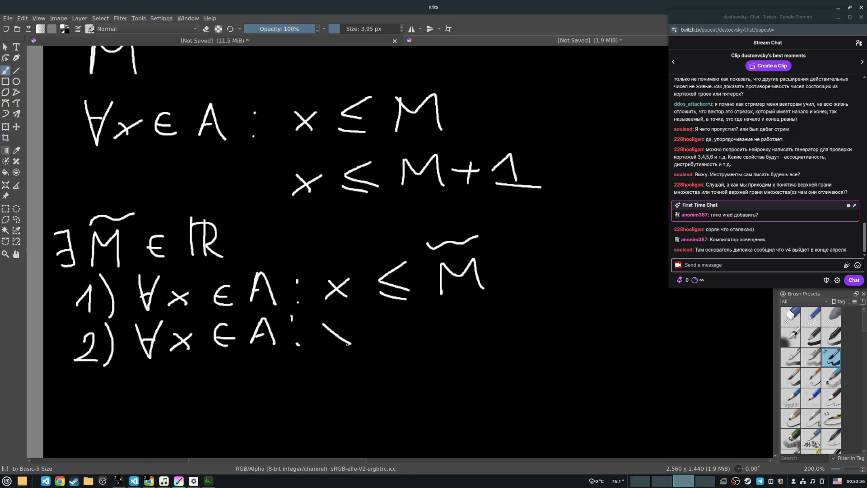
key(ctrl+z)
key(ctrl+z)
key(ctrl+z)
Step: Rewrite condition 2 as ∀ε > 0 ∃x ∈ A : x+ε
mouse_move(133, 326)
mouse_down()
mouse_move(152, 345)
mouse_move(159, 325)
mouse_up()
mouse_move(138, 341)
mouse_down()
mouse_move(184, 352)
mouse_move(213, 336)
mouse_move(206, 350)
mouse_up()
mouse_move(244, 329)
mouse_down()
mouse_move(240, 345)
mouse_move(247, 328)
mouse_move(310, 347)
mouse_move(290, 349)
mouse_up()
drag(288, 338, 334, 346)
drag(339, 330, 321, 346)
drag(374, 321, 375, 345)
mouse_move(352, 335)
mouse_down()
mouse_move(416, 346)
mouse_move(401, 332)
mouse_move(430, 324)
mouse_move(492, 335)
mouse_move(474, 337)
mouse_move(534, 319)
mouse_move(522, 332)
mouse_up()
click(434, 341)
mouse_move(560, 310)
mouse_down()
mouse_move(550, 311)
mouse_move(563, 327)
mouse_move(603, 310)
mouse_move(581, 330)
mouse_move(647, 315)
mouse_move(670, 326)
mouse_up()
Step: Finish condition 2 with > M̃ and draw a number line with two ticks
mouse_move(619, 288)
mouse_down()
mouse_move(659, 275)
mouse_move(524, 212)
mouse_up()
drag(270, 338, 556, 309)
drag(302, 324, 308, 345)
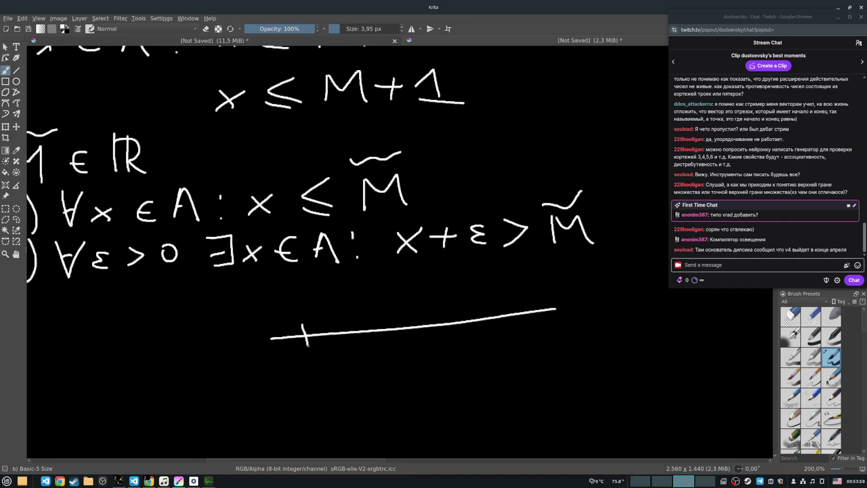
drag(430, 315, 436, 345)
Step: Label A above the line, add small dashes, and draw a third tick labelled M₁
drag(357, 303, 372, 299)
drag(338, 332, 394, 330)
drag(404, 327, 411, 325)
drag(481, 310, 487, 332)
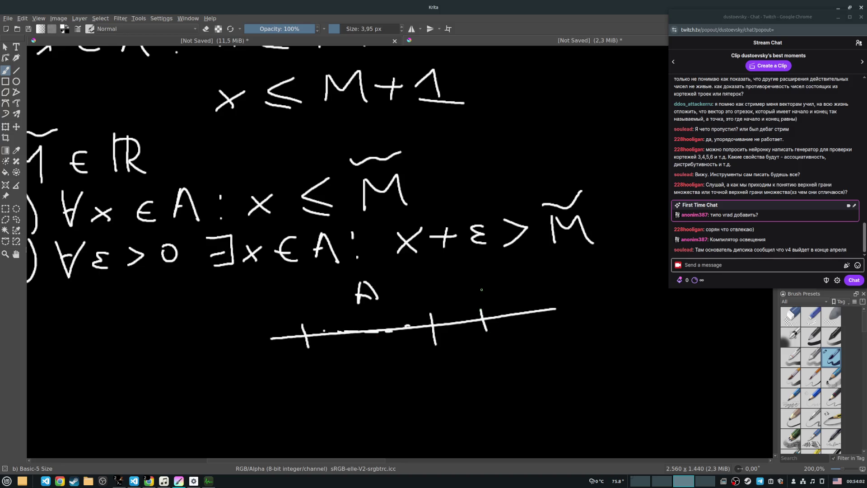
mouse_move(461, 279)
mouse_down()
mouse_move(461, 295)
mouse_move(475, 274)
mouse_move(480, 292)
mouse_up()
drag(488, 291, 542, 319)
Step: Add a fourth tick labelled M₂, more small marks, and a thickened tick labelled M̃
drag(523, 271, 523, 288)
drag(524, 272, 564, 294)
drag(515, 308, 516, 319)
mouse_move(514, 316)
mouse_down()
mouse_move(518, 323)
mouse_move(497, 322)
mouse_up()
drag(521, 311, 536, 316)
drag(561, 309, 566, 312)
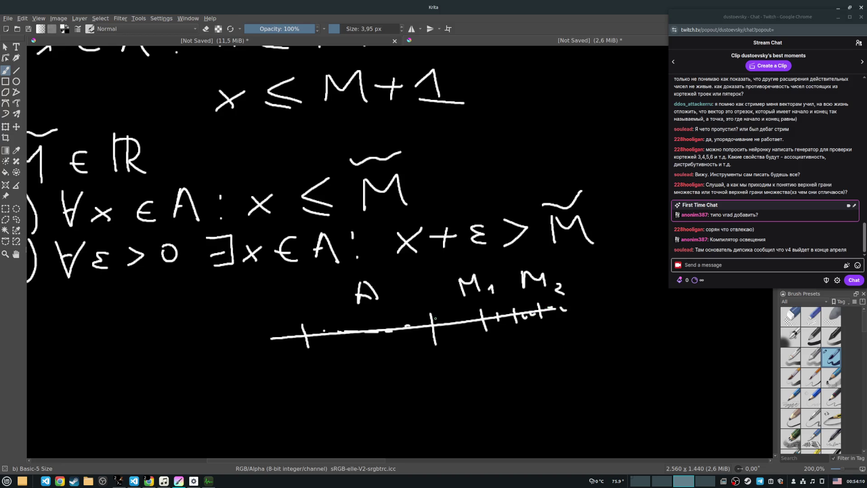
drag(430, 318, 432, 336)
mouse_move(416, 287)
mouse_down()
mouse_move(416, 301)
mouse_move(433, 301)
mouse_move(435, 268)
mouse_up()
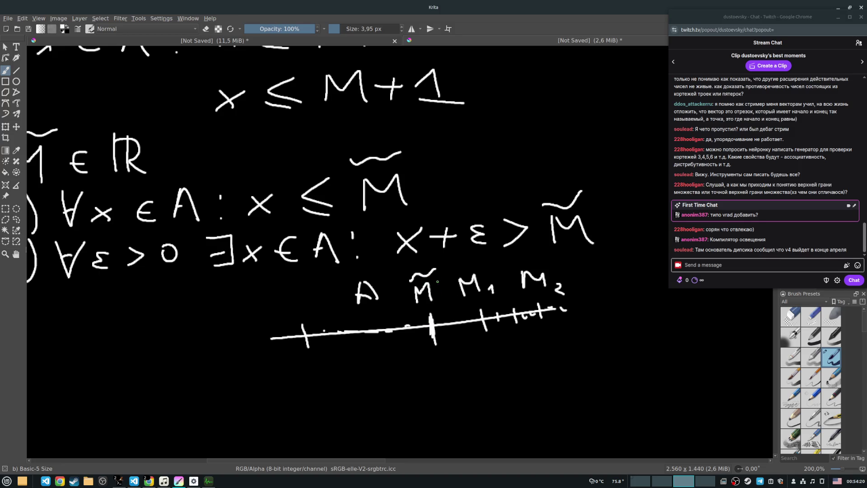
right_click(471, 230)
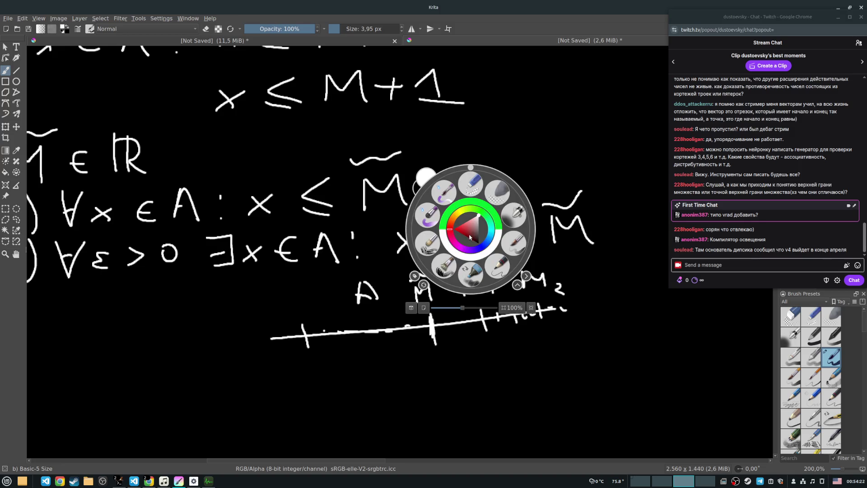
Step: Change condition 2 to x > M̃ − ε and write M − ε below the number line
mouse_move(462, 223)
mouse_down()
mouse_move(441, 239)
mouse_move(485, 246)
mouse_move(475, 233)
mouse_up()
mouse_move(596, 227)
mouse_down()
mouse_move(628, 217)
mouse_move(640, 230)
mouse_up()
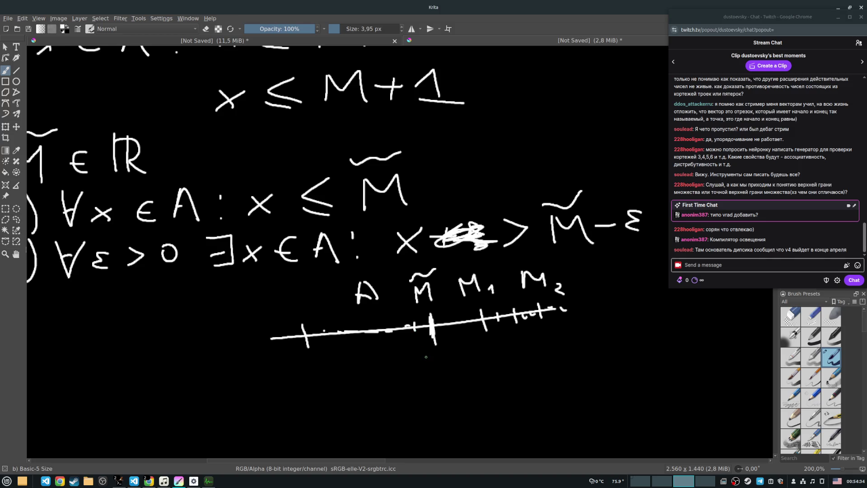
mouse_move(405, 363)
mouse_down()
mouse_move(419, 357)
mouse_move(423, 364)
mouse_up()
drag(407, 345, 420, 342)
drag(435, 357, 466, 362)
Step: Paint a dot on the line just before M̃ and add the tilde to the M̃ − ε label
scroll(427, 332, up, 5)
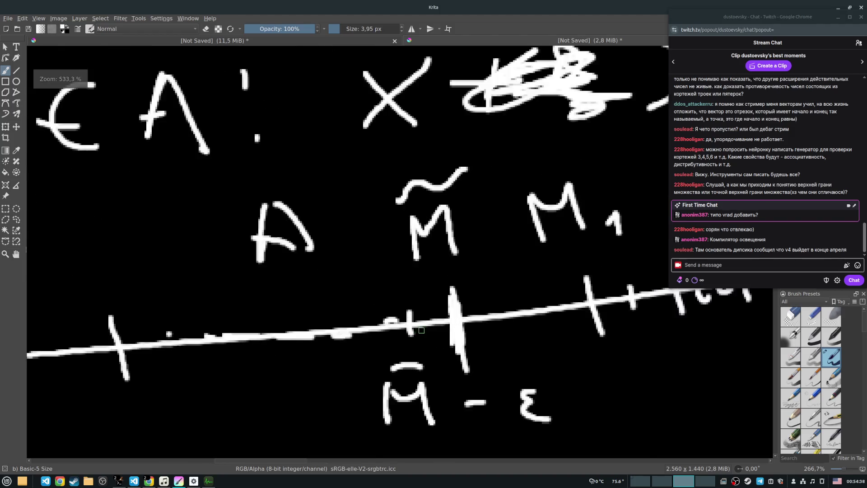
mouse_move(436, 318)
mouse_down()
mouse_move(442, 303)
mouse_move(450, 311)
mouse_up()
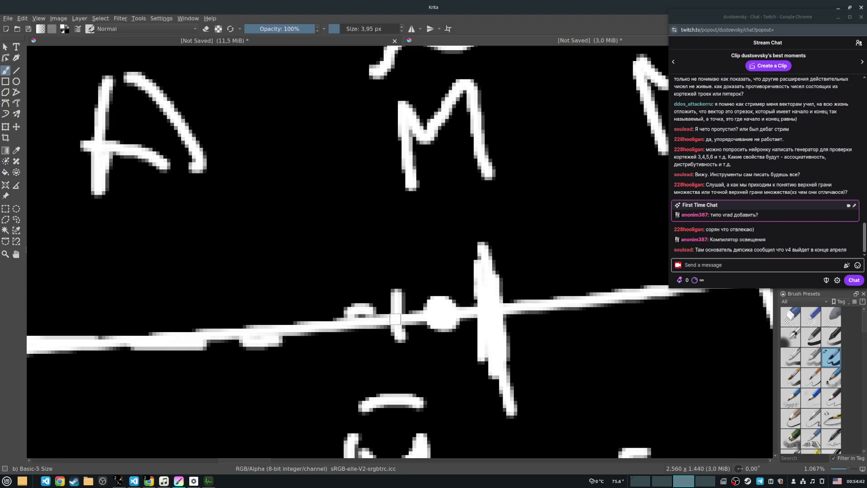
scroll(411, 303, down, 3)
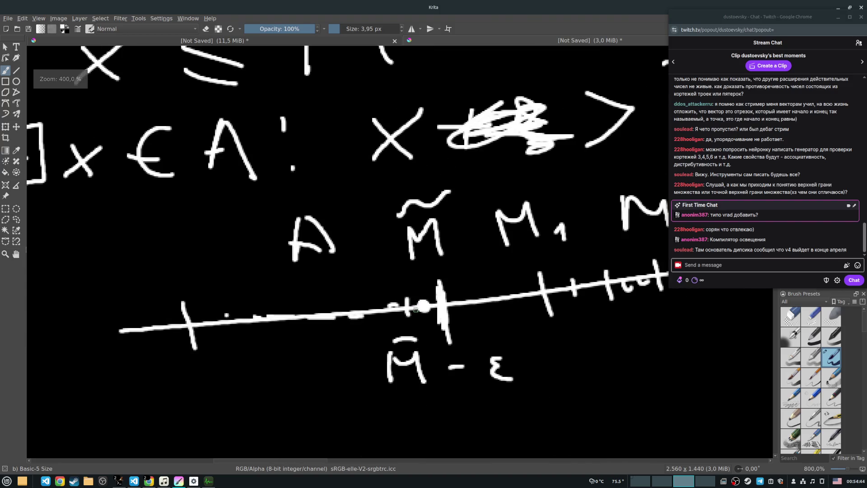
drag(377, 343, 434, 331)
scroll(465, 328, down, 3)
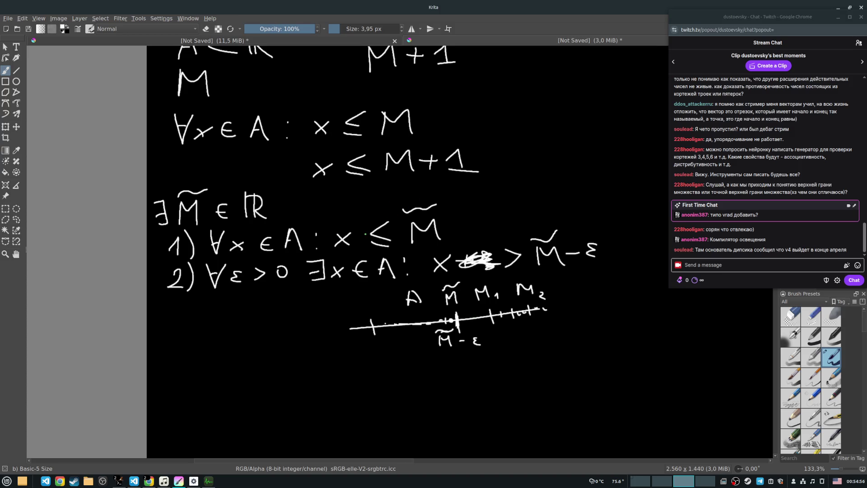
scroll(455, 322, up, 5)
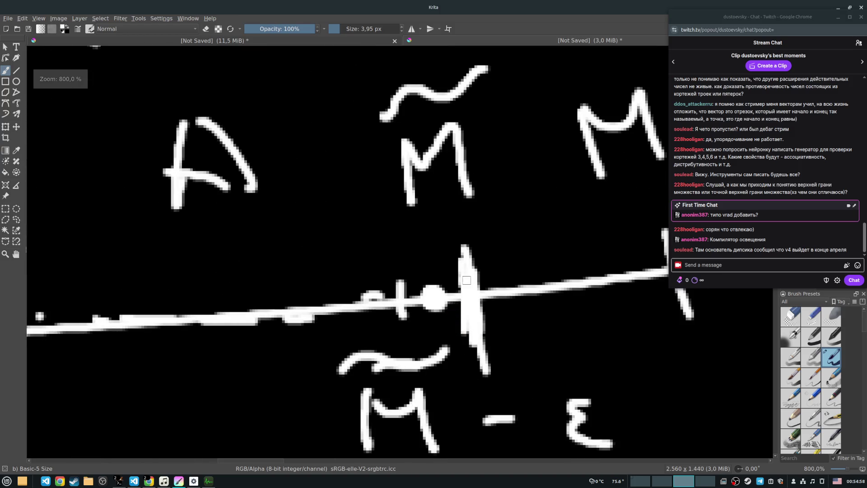
scroll(429, 295, down, 1)
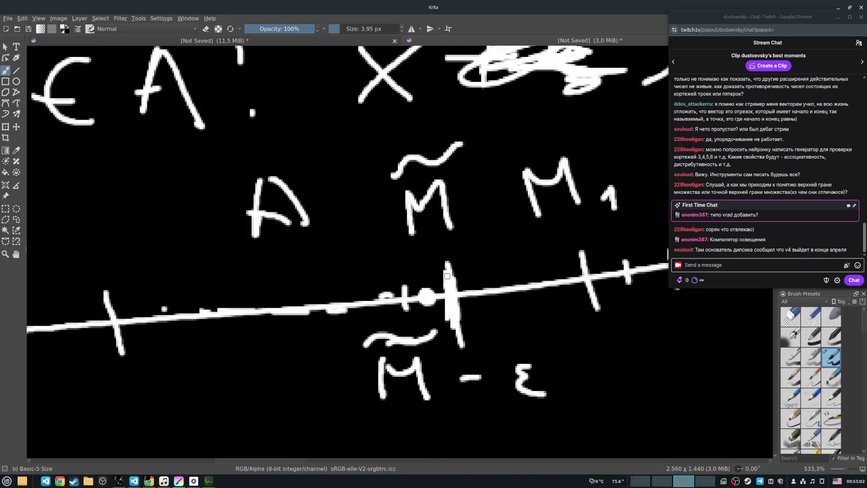
scroll(428, 297, down, 5)
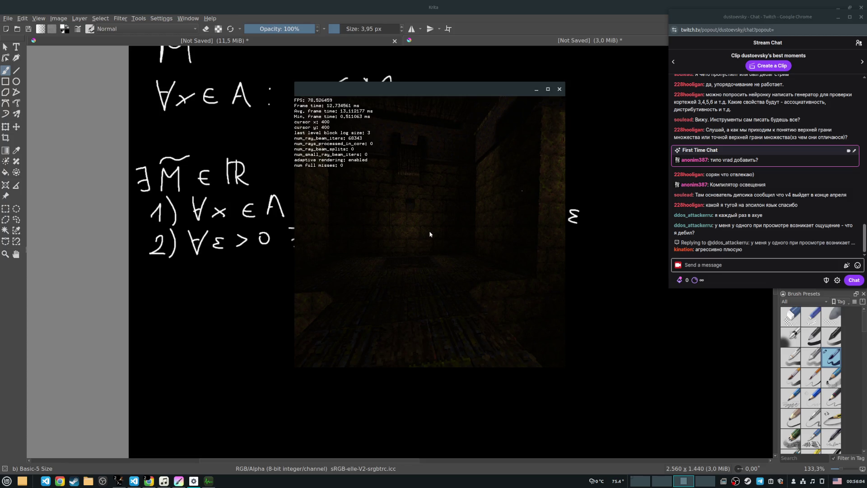
Step: Walk up to the horned wall ornament, strafe past it, and head for the corridor doorway
key(w)
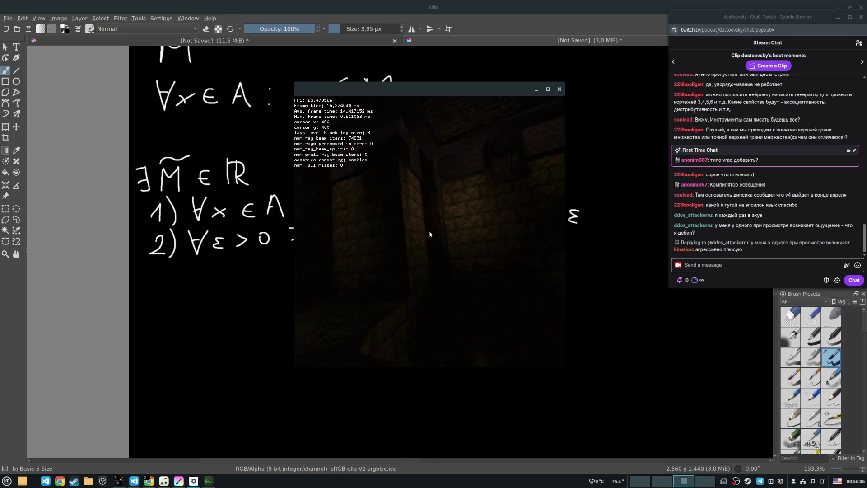
key(s)
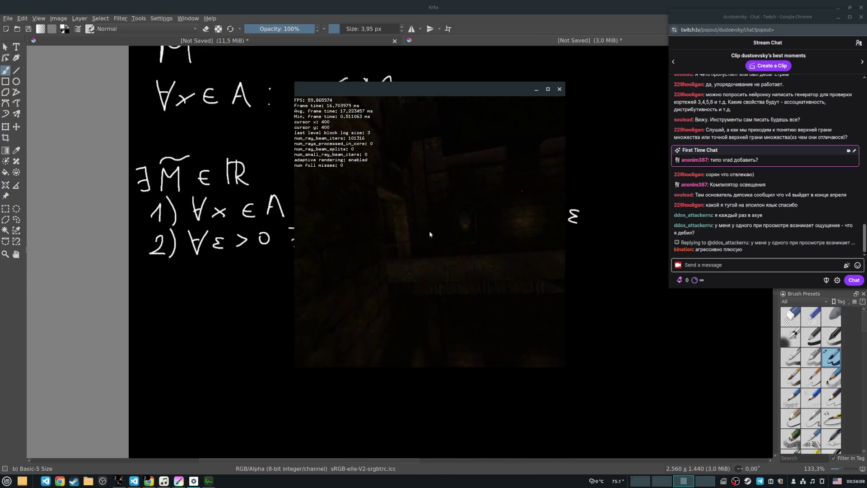
key(w)
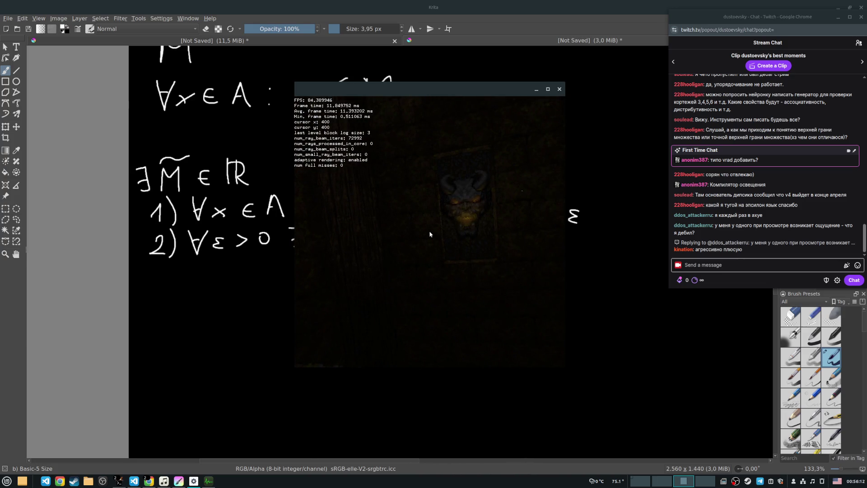
key(d)
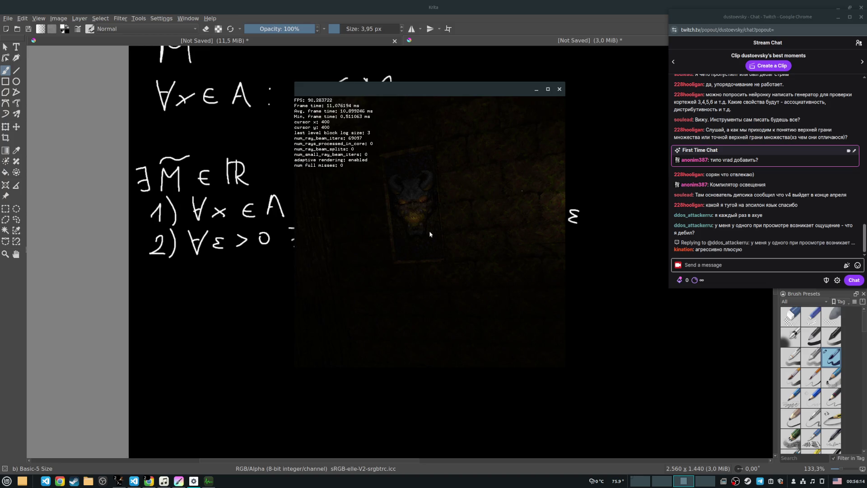
key(a)
key(s)
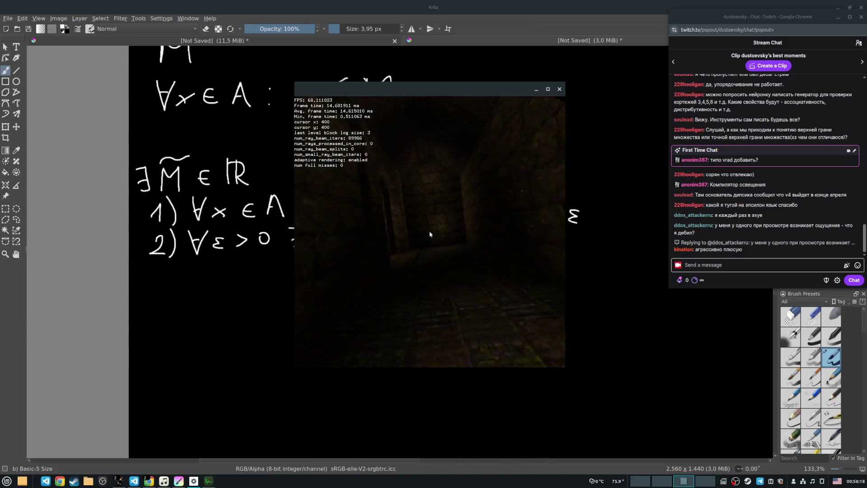
key(w)
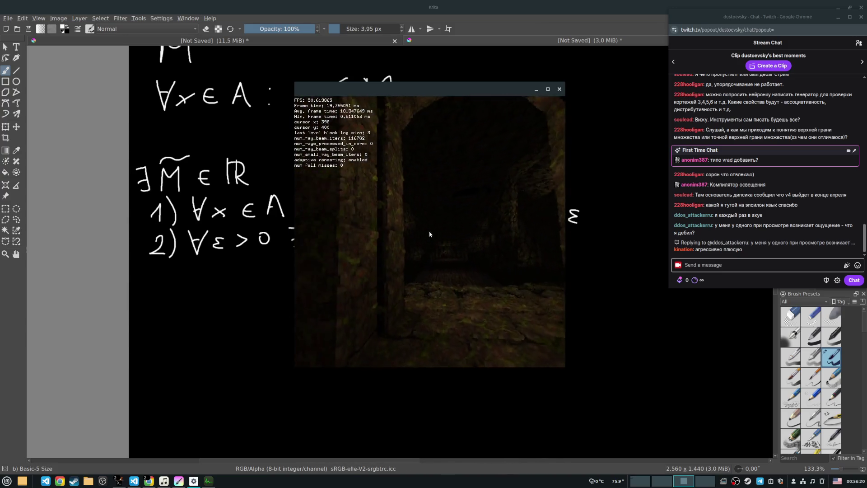
Step: Walk down the stone corridor and through the lit archway into the dark corridor
key(w)
key(w)
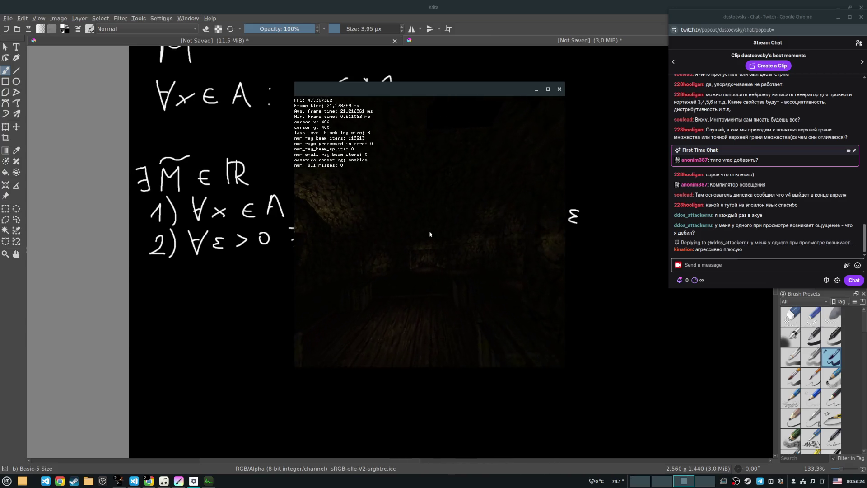
key(w)
key(w)
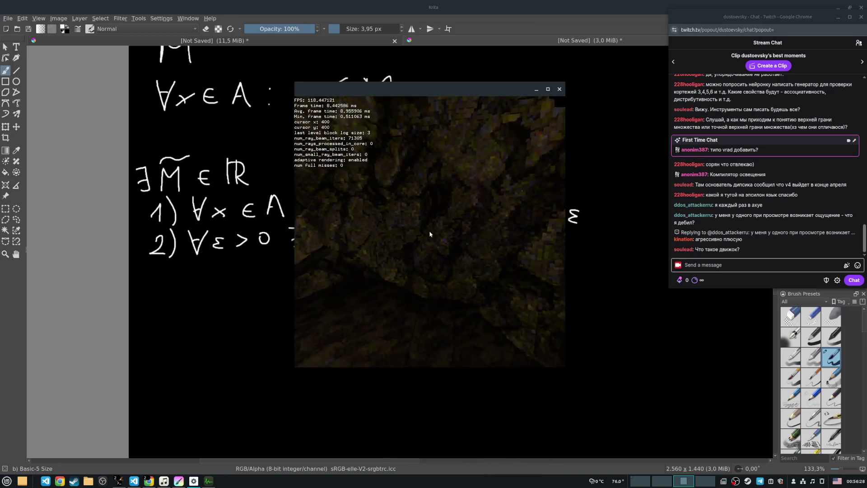
key(w)
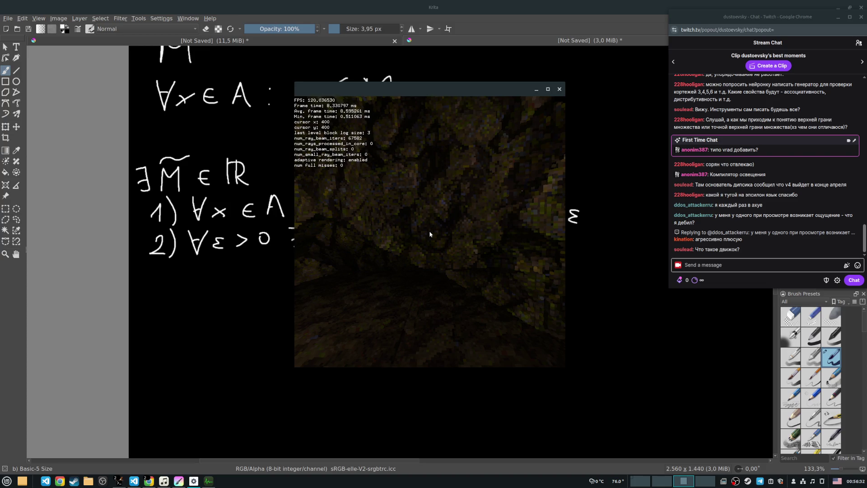
key(w)
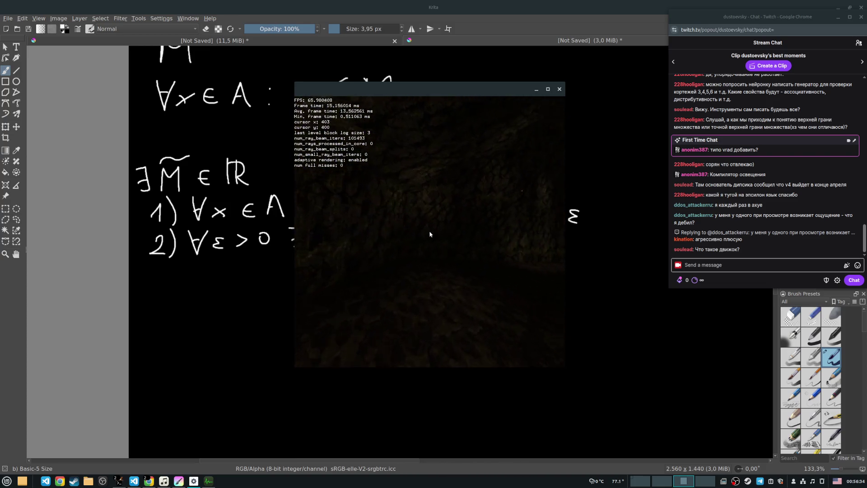
key(w)
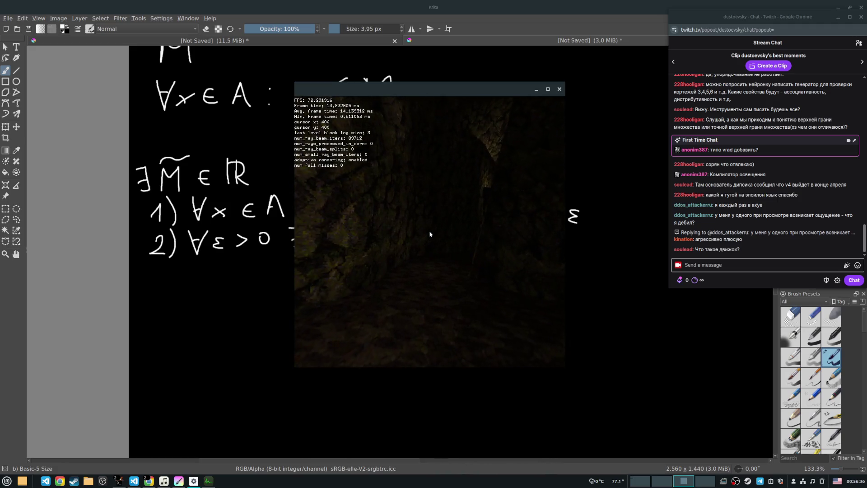
key(w)
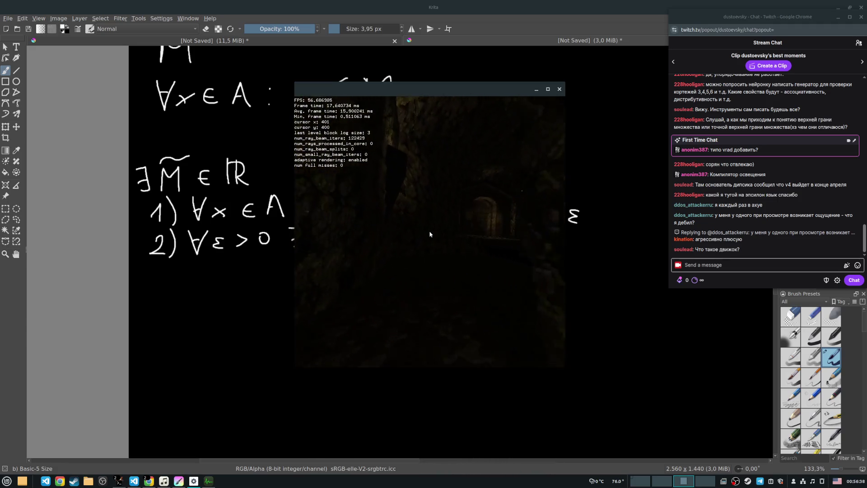
key(w)
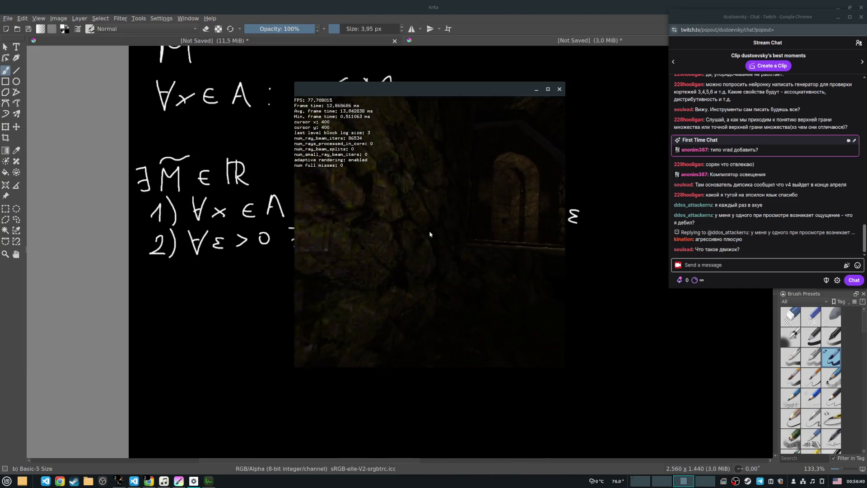
key(w)
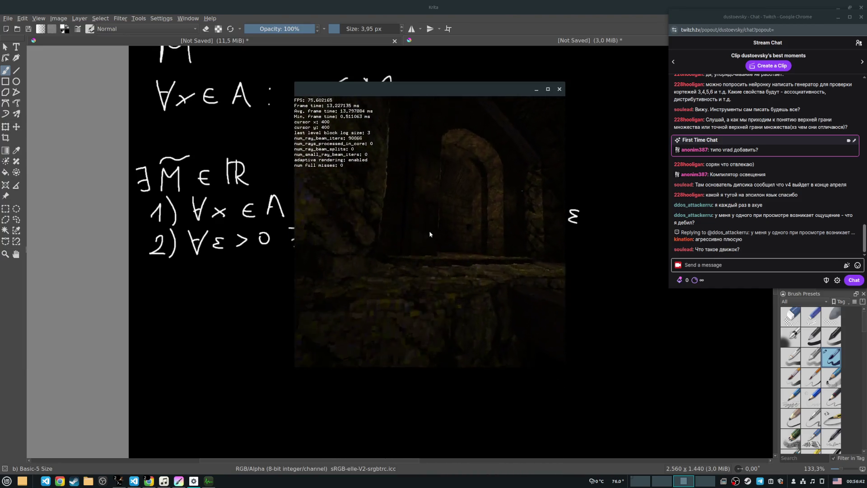
key(w)
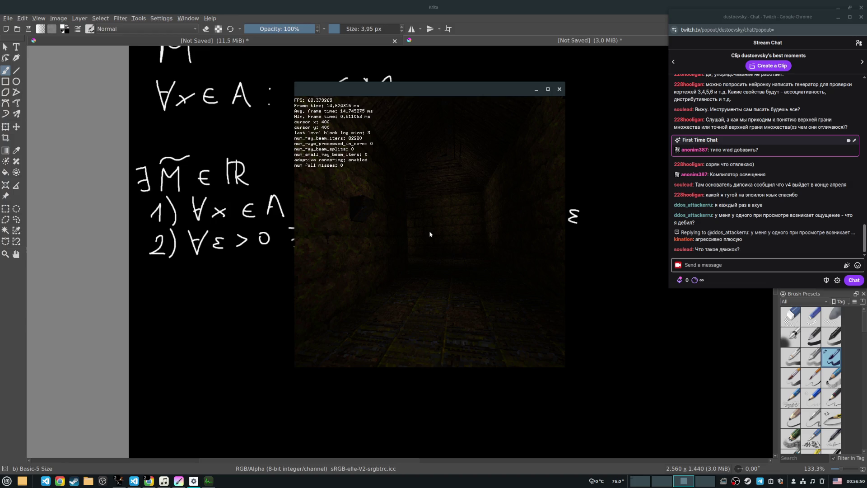
Step: Nudge the voxray window down-right, capture the mouse, and walk through the doorway to the pillar
mouse_move(396, 90)
mouse_down()
mouse_move(449, 94)
mouse_move(421, 100)
mouse_up()
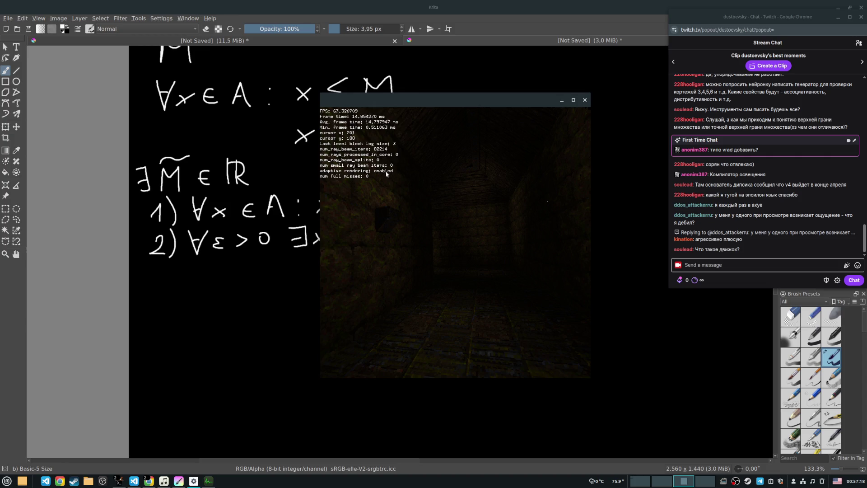
click(408, 171)
key(w)
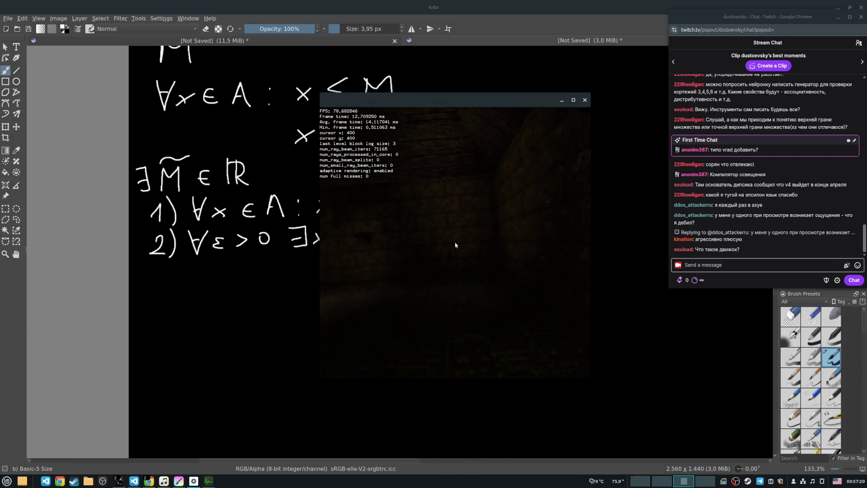
key(s)
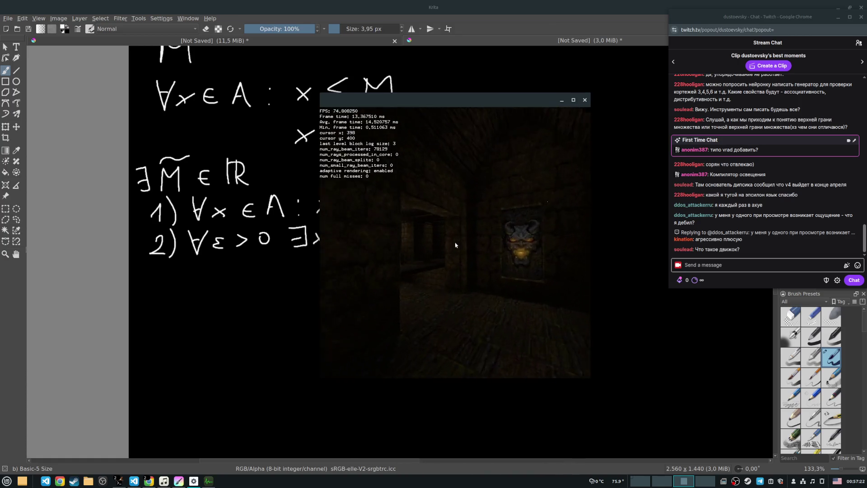
key(w)
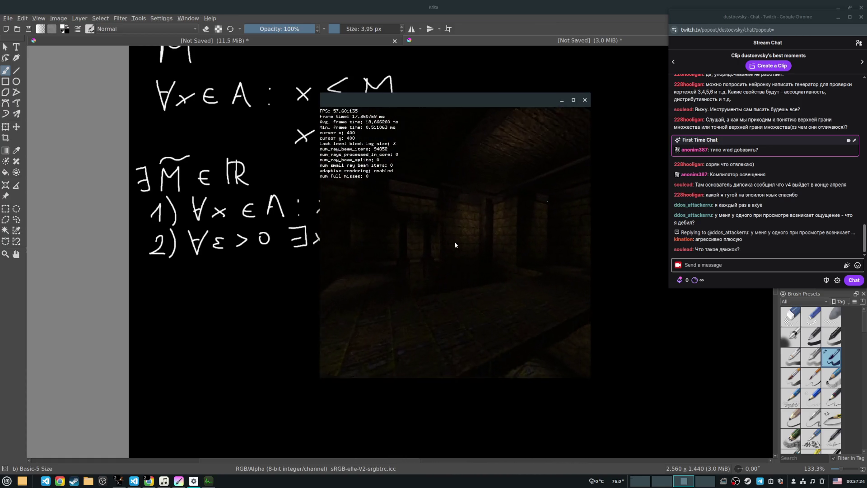
key(w)
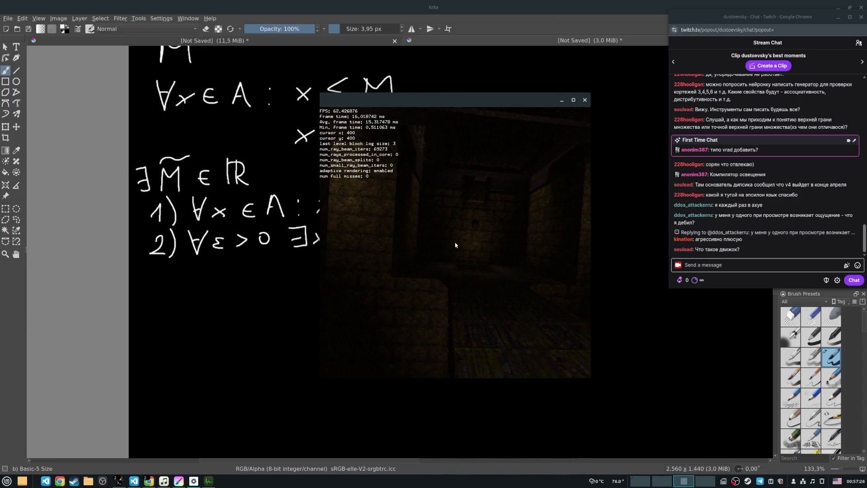
key(w)
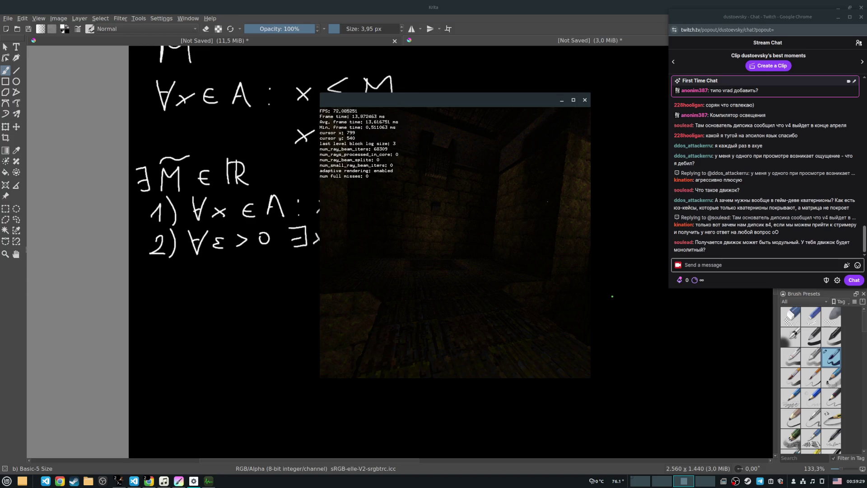
Step: Roam through the wooden-floored doorway, then return to Krita and zoom out to 66.7%
mouse_move(455, 245)
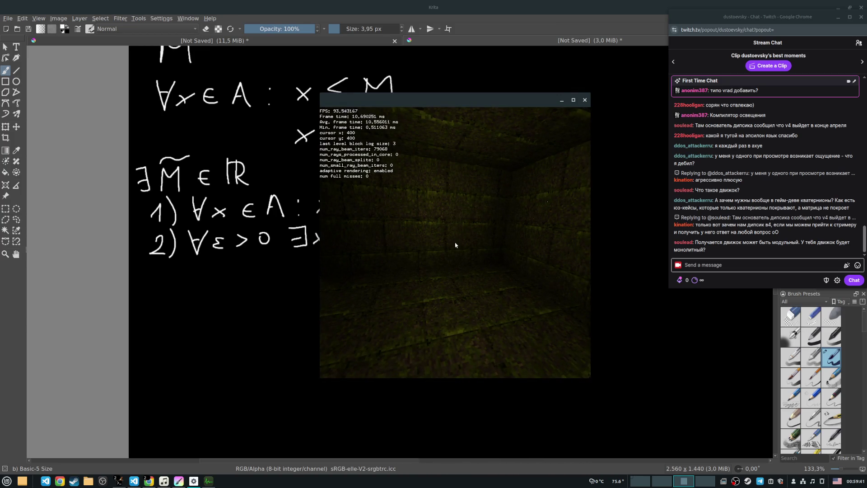
key(w)
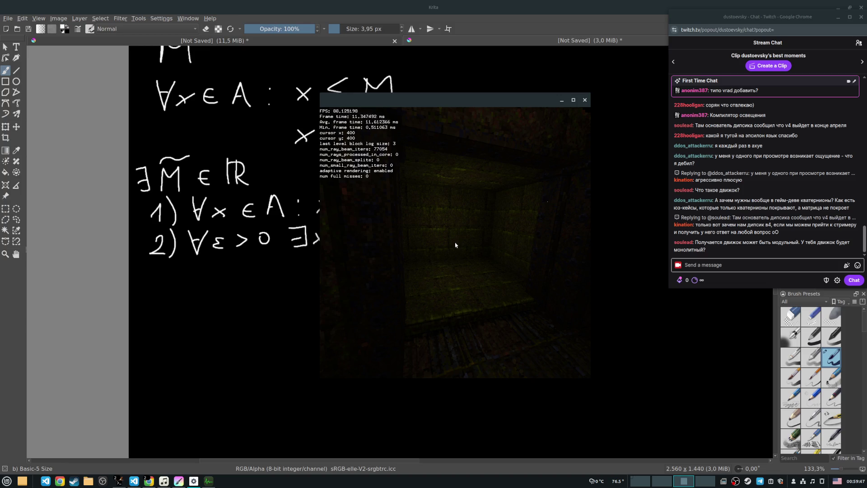
key(w)
key(w)
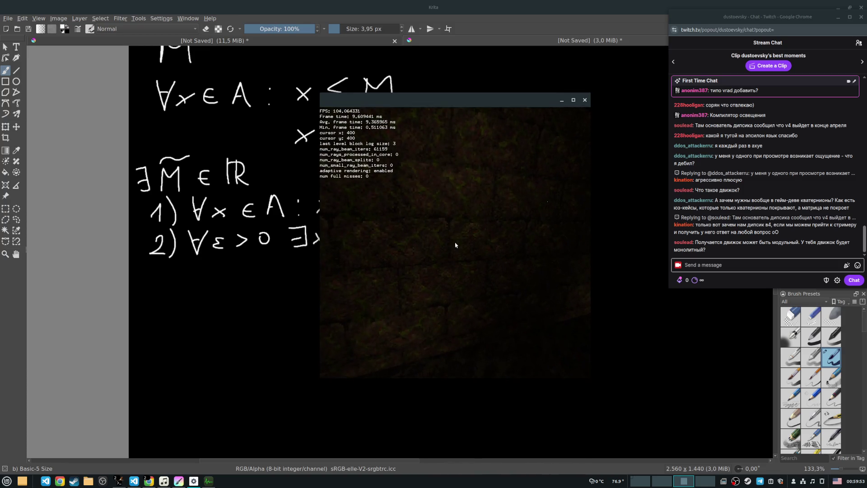
key(w)
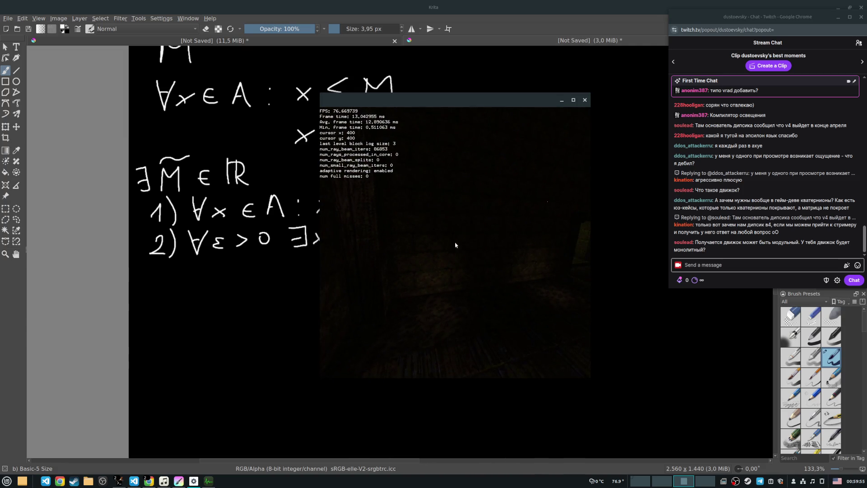
key(w)
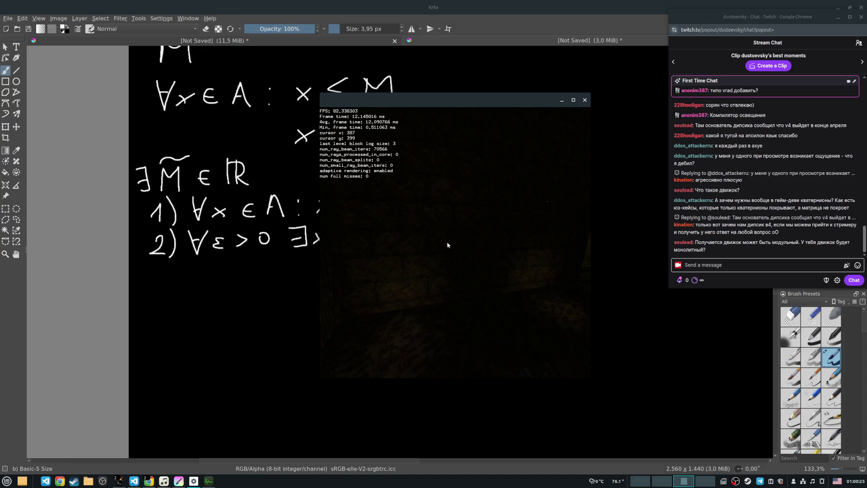
key(alt+Tab)
scroll(456, 245, down, 2)
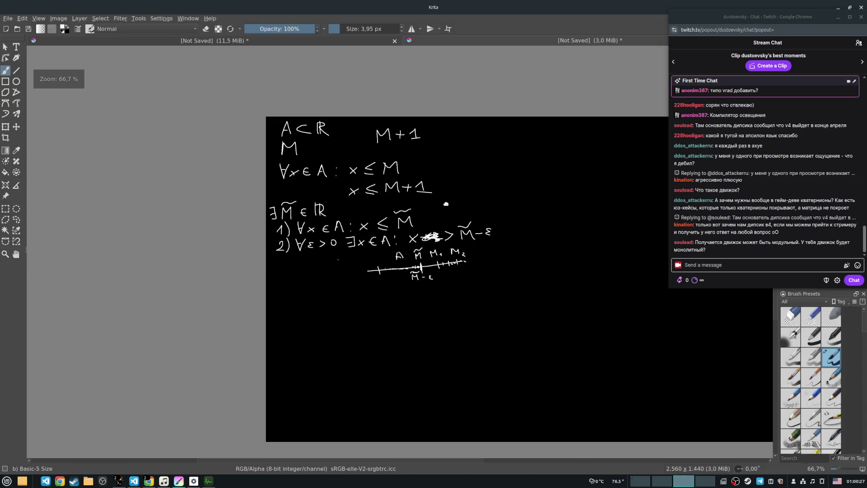
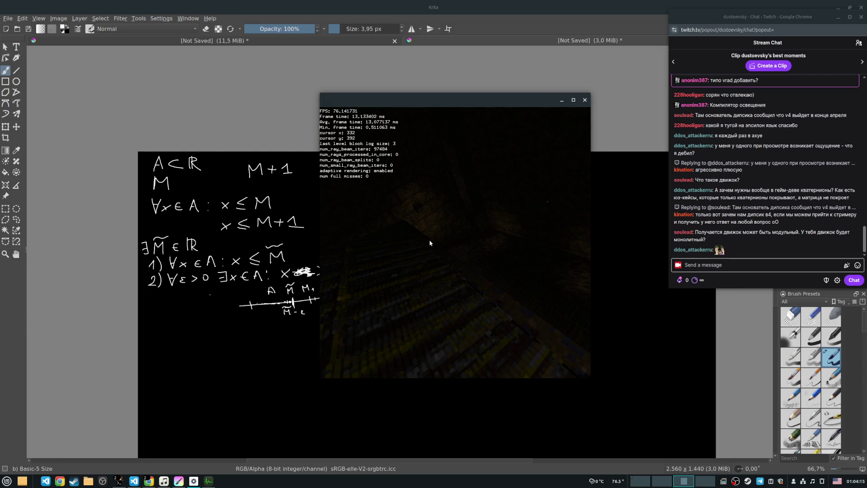
Step: Switch away from the Krita math drawing to the Neovim window showing helpers.cpp
key(alt+Tab)
key(alt+Tab)
key(alt+Tab)
key(alt+Tab)
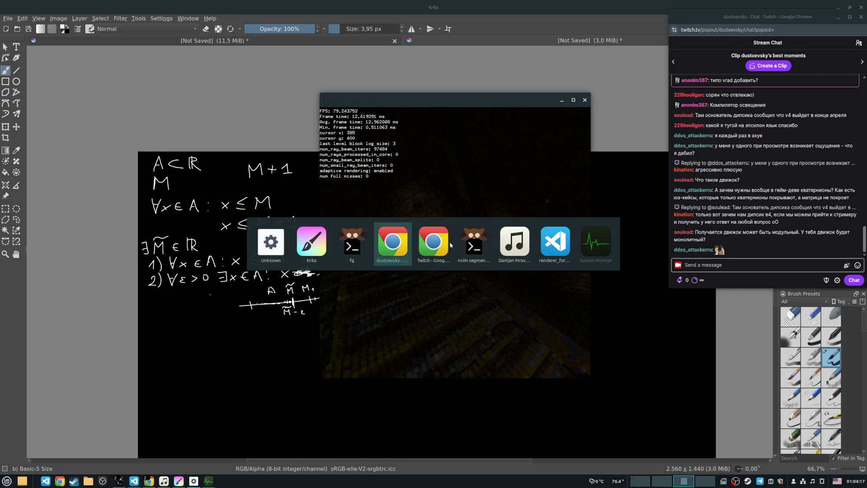
key(alt+Tab)
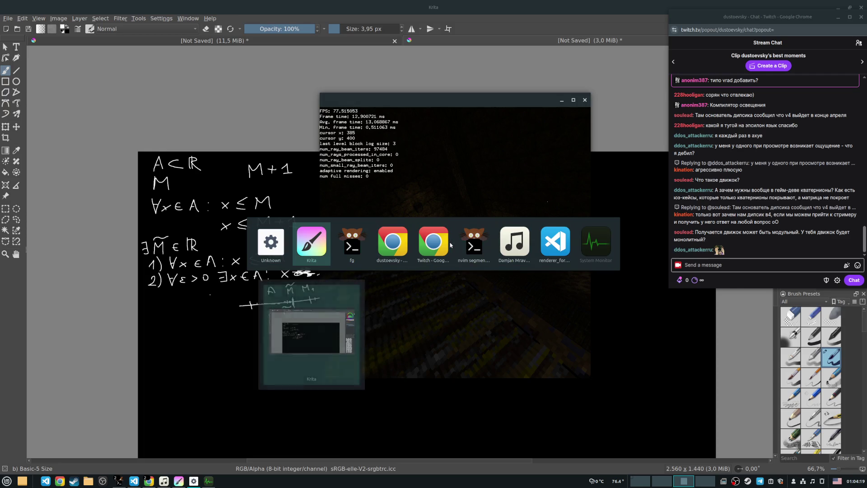
key(alt+Tab)
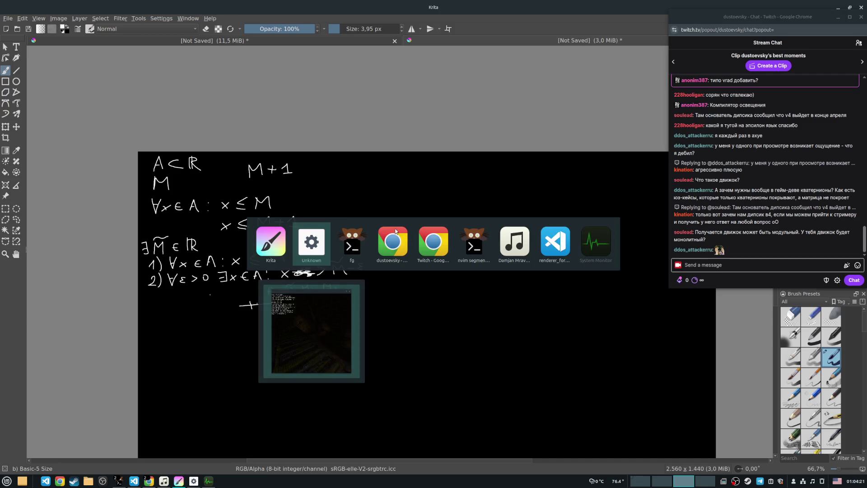
key(alt+Tab)
key(alt+Tab)
key(alt+Tab)
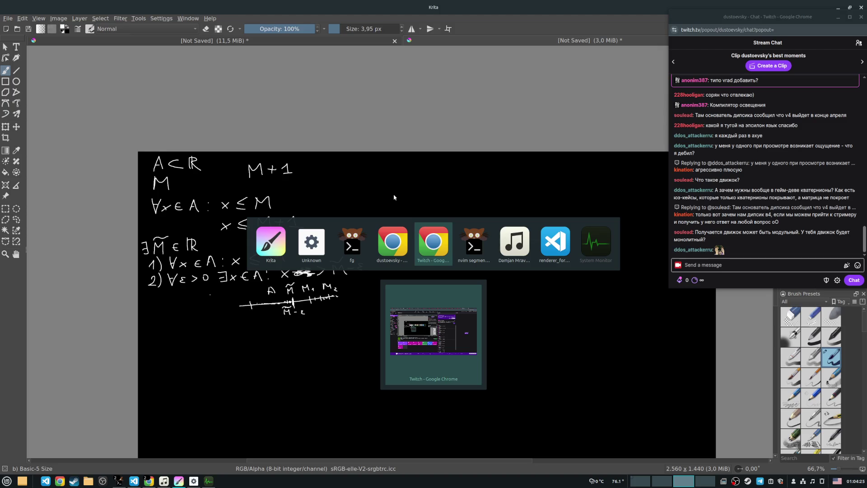
key(alt+Tab)
key(alt+Tab)
key(alt+Tab)
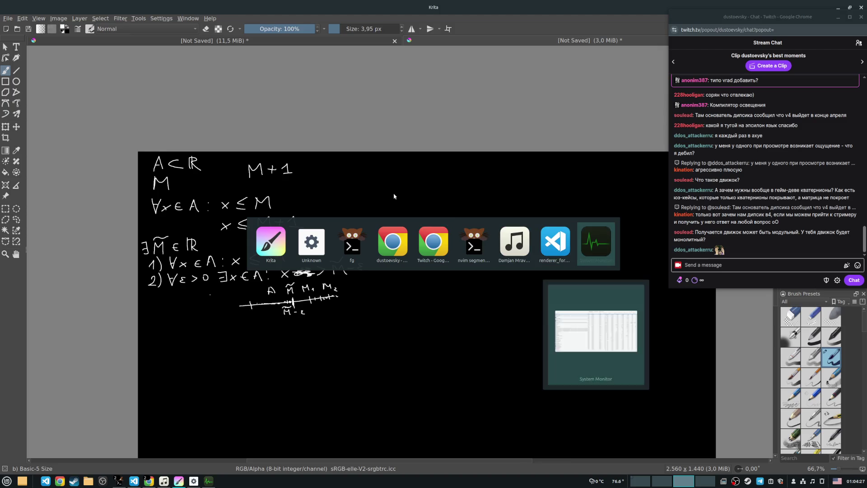
key(alt+Tab)
key(alt+Tab)
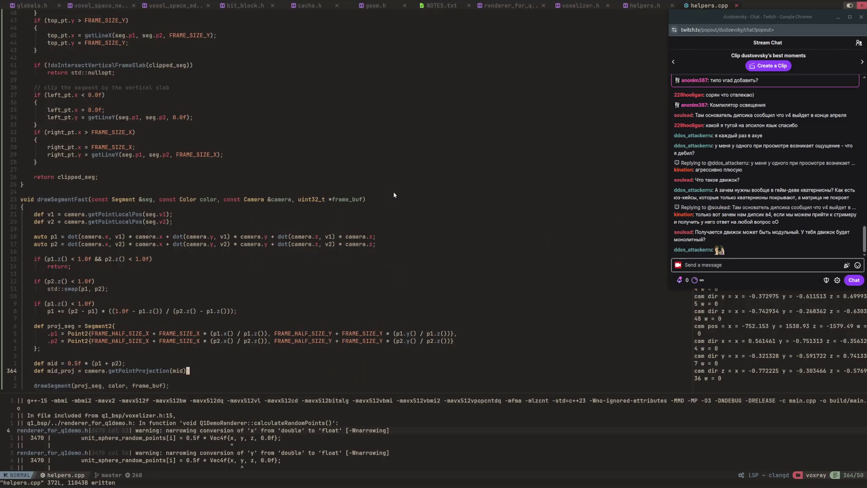
key(alt+Tab)
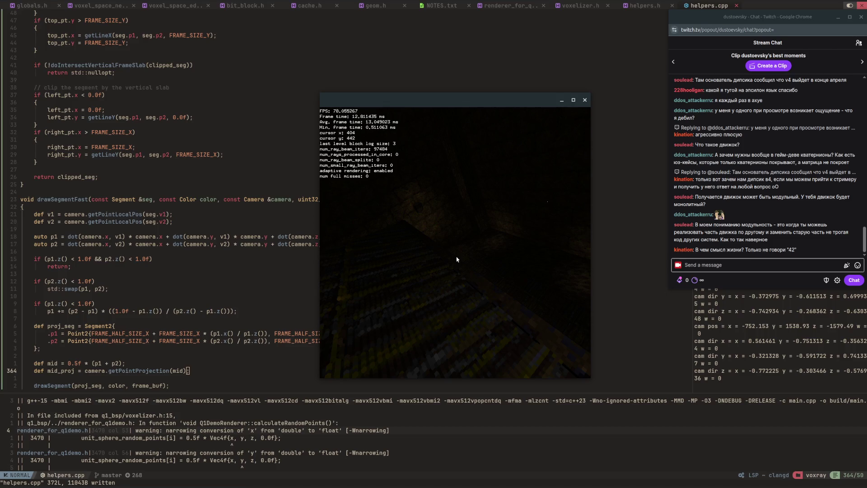
Step: Raise the running voxel renderer window above the helpers.cpp editor
key(alt+Tab)
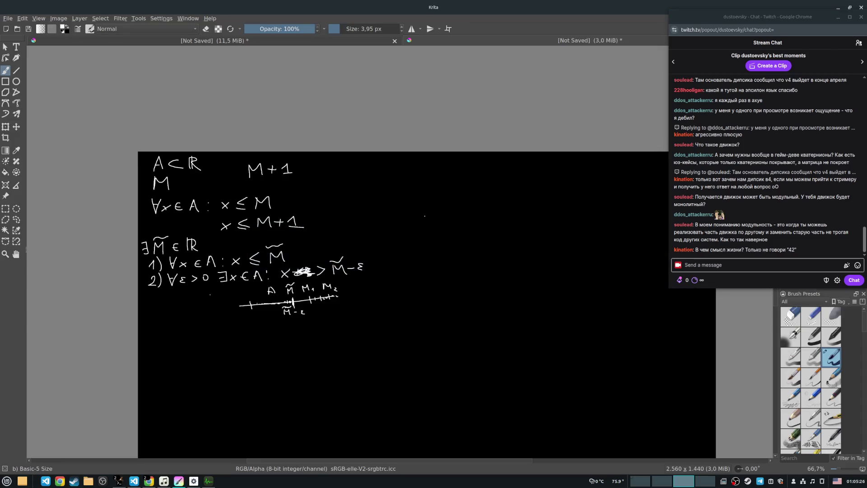
Step: Pan the canvas left and draw a long vertical divider beside the supremum notes
drag(425, 216, 334, 218)
mouse_move(318, 157)
mouse_down()
mouse_move(315, 345)
mouse_move(302, 374)
mouse_up()
key(alt+Tab)
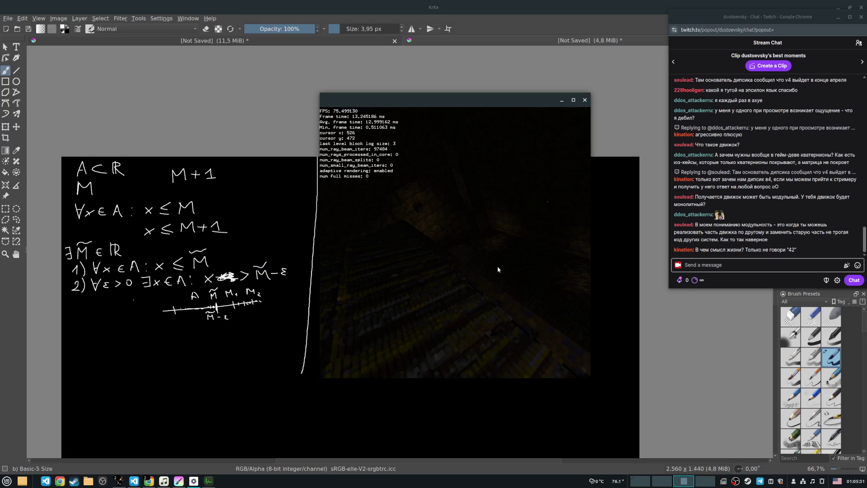
key(alt+Tab)
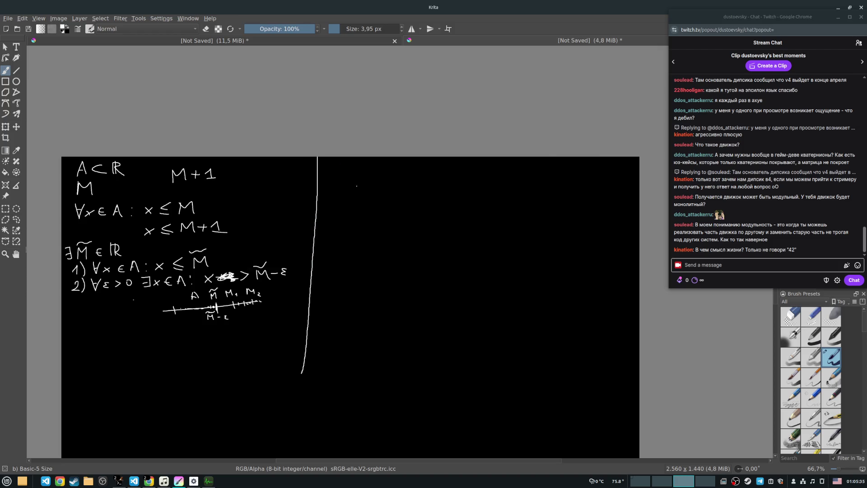
Step: Draw a box labelled 'Voxel Space' right of the divider
mouse_move(351, 188)
mouse_down()
mouse_move(355, 229)
mouse_move(447, 226)
mouse_move(362, 230)
mouse_up()
drag(362, 198, 394, 207)
mouse_move(393, 200)
mouse_down()
mouse_move(385, 206)
mouse_move(402, 204)
mouse_up()
mouse_move(411, 196)
mouse_down()
mouse_move(411, 205)
mouse_move(366, 221)
mouse_move(419, 222)
mouse_up()
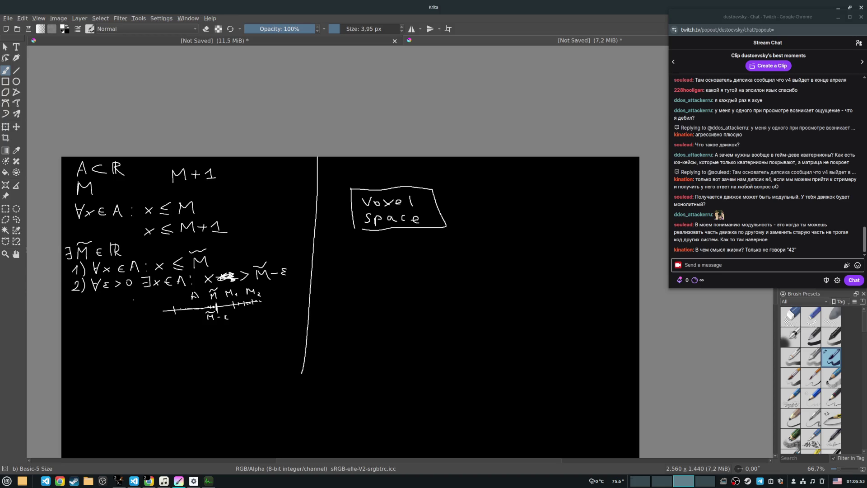
Step: Add a 'Renderer' box joined by a two-way arrow, underlined by a horizontal line
mouse_move(489, 195)
mouse_down()
mouse_move(491, 224)
mouse_move(599, 208)
mouse_move(492, 225)
mouse_move(552, 215)
mouse_up()
drag(560, 201, 555, 213)
drag(566, 209, 578, 208)
click(573, 210)
drag(579, 212, 584, 213)
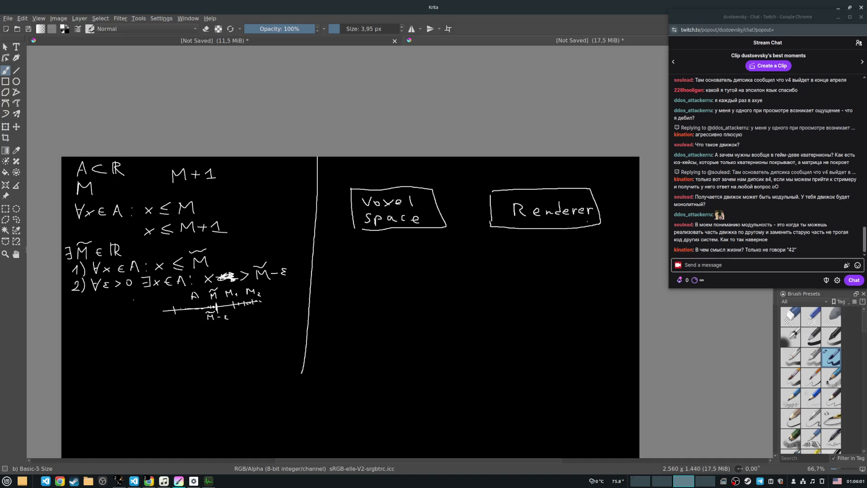
drag(447, 209, 484, 208)
drag(473, 203, 458, 213)
key(XF86AudioRaiseVolume)
drag(337, 250, 607, 247)
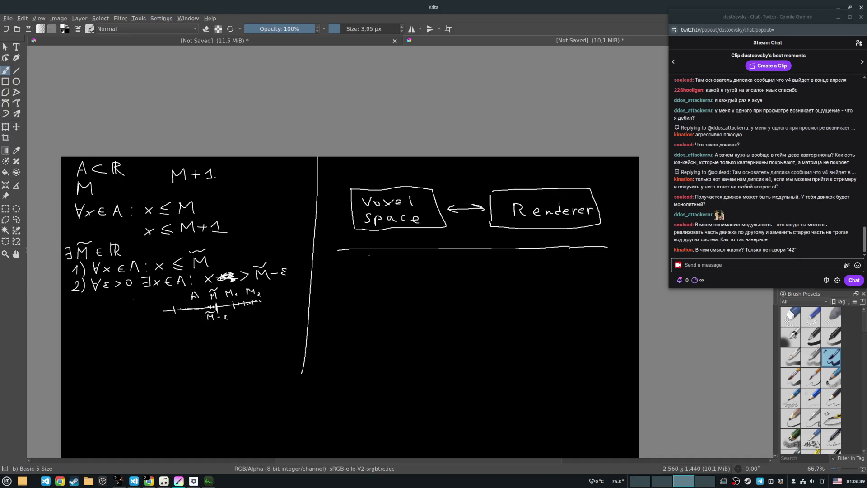
Step: Draw a 'Voxel Space' box below the separator
mouse_move(342, 273)
mouse_down()
mouse_move(341, 300)
mouse_move(427, 274)
mouse_move(345, 301)
mouse_move(361, 279)
mouse_move(376, 283)
mouse_up()
mouse_move(390, 279)
mouse_down()
mouse_move(353, 295)
mouse_move(385, 295)
mouse_up()
mouse_move(395, 289)
mouse_down()
mouse_move(389, 296)
mouse_move(410, 297)
mouse_up()
Step: Draw a rounded box labelled 'Rend.' further down
drag(481, 328, 487, 354)
mouse_move(482, 330)
mouse_down()
mouse_move(583, 324)
mouse_move(503, 354)
mouse_move(559, 342)
mouse_up()
mouse_move(566, 330)
mouse_down()
mouse_move(561, 342)
mouse_move(538, 309)
mouse_up()
click(571, 342)
click(574, 342)
Step: Draw a 'Staging Cache' box above the Rend. box
mouse_move(485, 273)
mouse_down()
mouse_move(488, 299)
mouse_move(595, 265)
mouse_move(490, 300)
mouse_move(502, 282)
mouse_move(555, 277)
mouse_up()
click(555, 278)
mouse_move(561, 277)
mouse_down()
mouse_move(572, 280)
mouse_move(525, 294)
mouse_move(579, 293)
mouse_up()
click(534, 292)
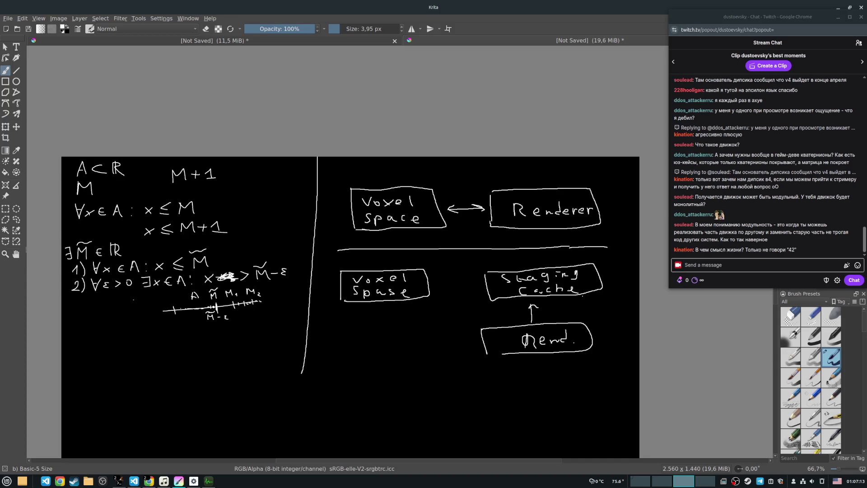
Step: Connect Rend. to Voxel Space, and Voxel Space two-way to Staging Cache, with arrows
mouse_move(474, 333)
mouse_down()
mouse_move(424, 302)
mouse_move(436, 301)
mouse_up()
mouse_move(432, 284)
mouse_down()
mouse_move(472, 283)
mouse_move(438, 287)
mouse_up()
drag(484, 272, 497, 272)
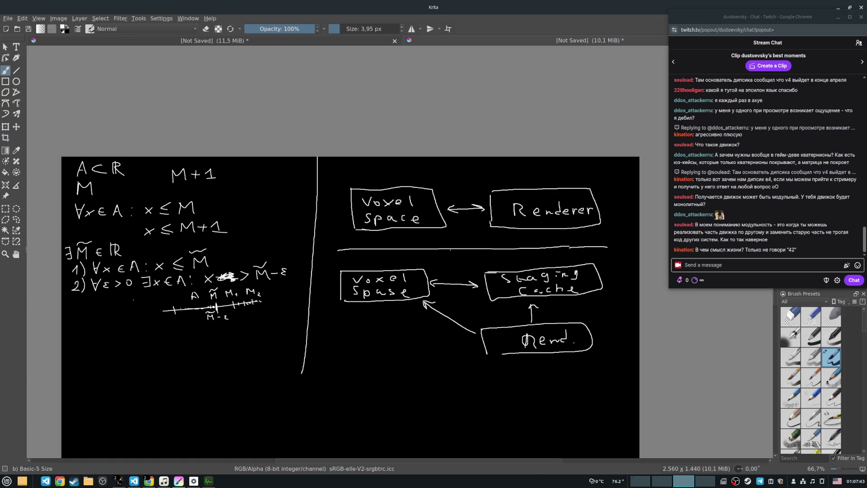
drag(453, 303, 454, 316)
drag(456, 327, 457, 339)
click(455, 348)
mouse_move(431, 283)
mouse_down()
mouse_move(477, 284)
mouse_move(436, 288)
mouse_move(425, 256)
mouse_move(507, 264)
mouse_up()
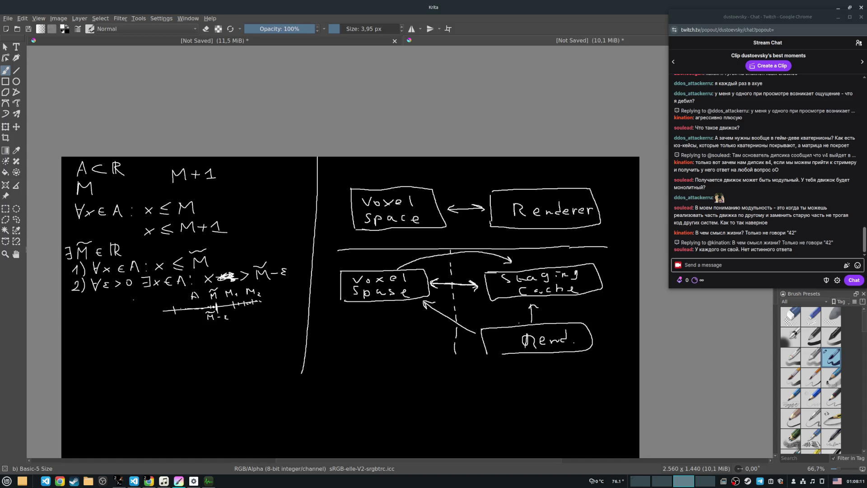
drag(529, 309, 535, 302)
drag(433, 283, 560, 270)
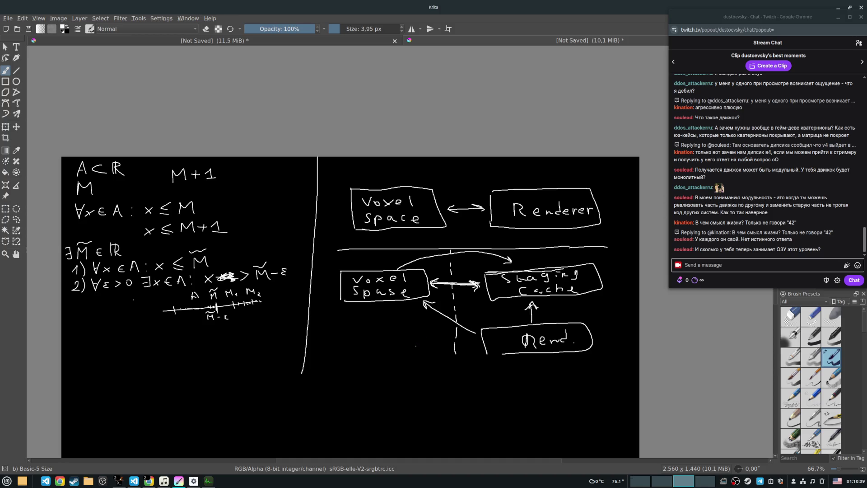
drag(416, 318, 391, 251)
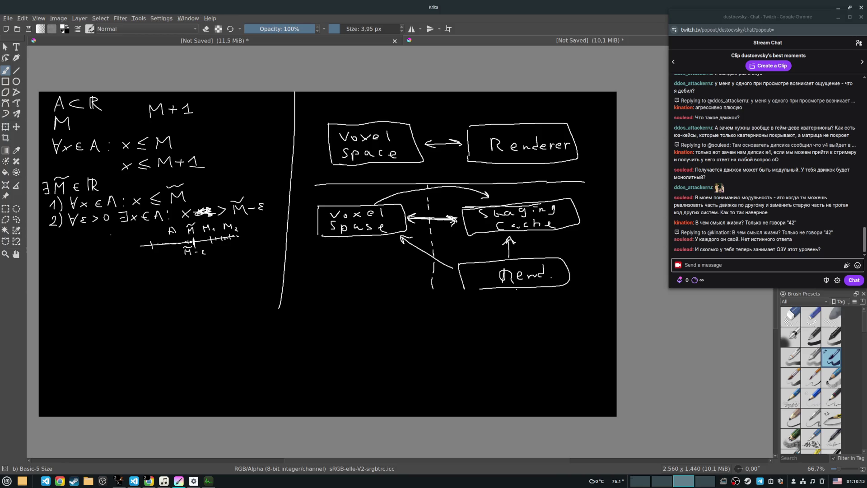
Step: Draw a 'VS Editor' box below Voxel Spase and link them with an arrow
mouse_move(311, 276)
mouse_down()
mouse_move(343, 277)
mouse_move(400, 310)
mouse_move(383, 323)
mouse_move(302, 288)
mouse_move(304, 275)
mouse_move(328, 293)
mouse_move(322, 310)
mouse_move(370, 308)
mouse_up()
drag(377, 313, 383, 308)
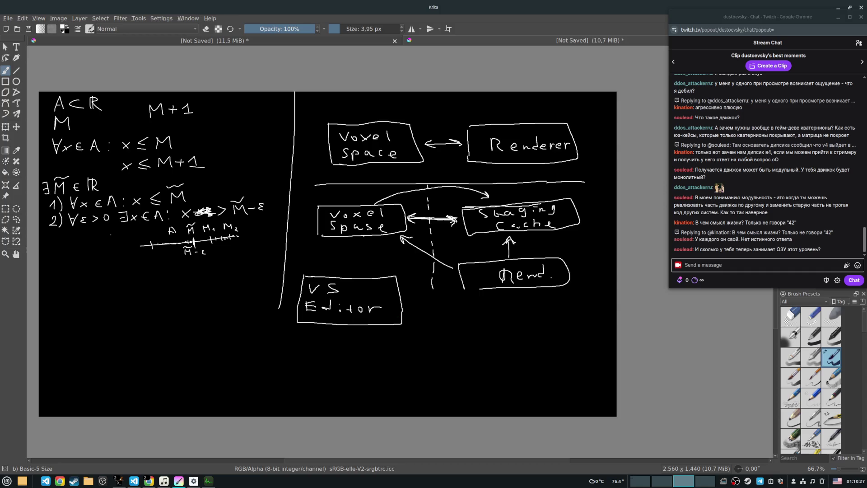
mouse_move(349, 241)
mouse_down()
mouse_move(349, 270)
mouse_move(357, 255)
mouse_up()
Step: Add a dashed arrow toward Staging Cache and retouch the lettering and box edge
drag(396, 273, 464, 237)
key(ctrl+z)
drag(402, 267, 400, 274)
drag(332, 305, 331, 315)
drag(315, 234, 405, 232)
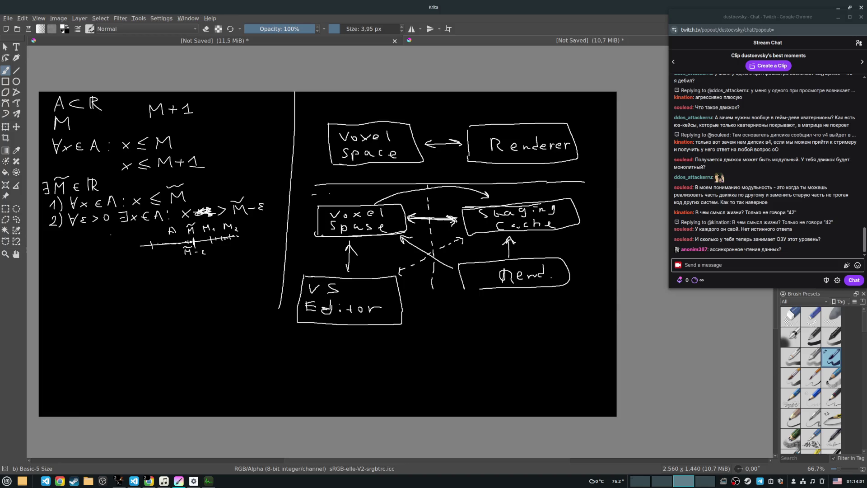
Step: Draw a dashed boundary along the top and left of the lower Voxel Spase box
drag(354, 241, 309, 238)
drag(305, 224, 304, 213)
key(alt+Tab)
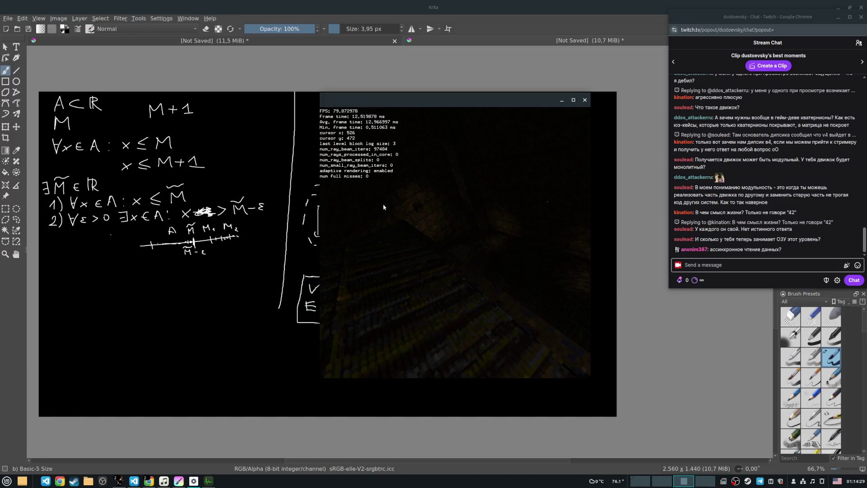
key(Escape)
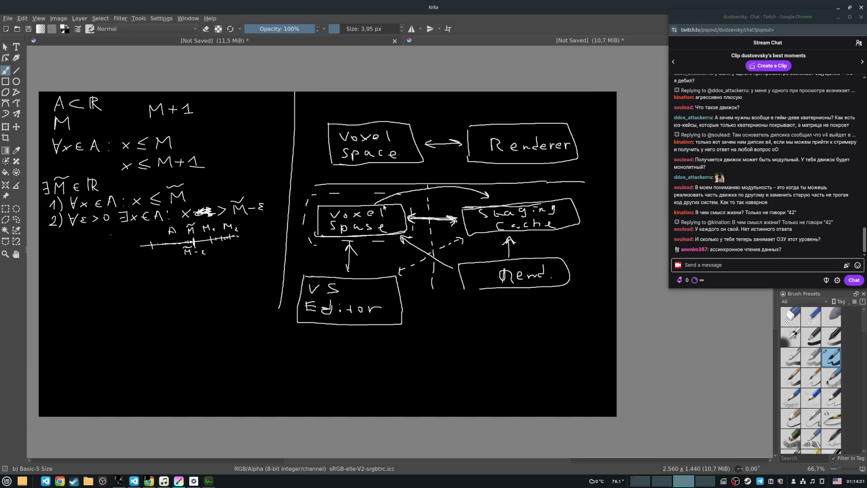
Step: Bring the voxel renderer forward and move it over the diagram's left side
key(alt+Tab)
mouse_move(406, 104)
mouse_down()
mouse_move(176, 111)
mouse_move(399, 107)
mouse_up()
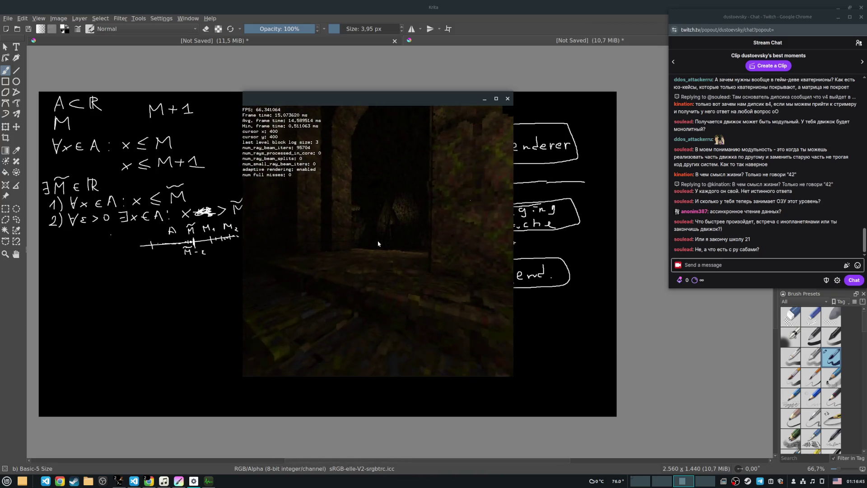
Step: Move and turn the camera through the dark dungeon until the lit doorway is centred
key(w)
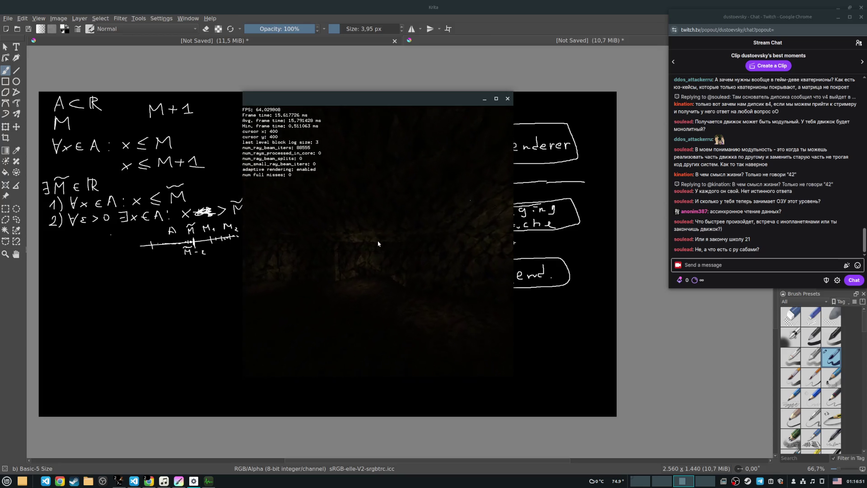
key(w)
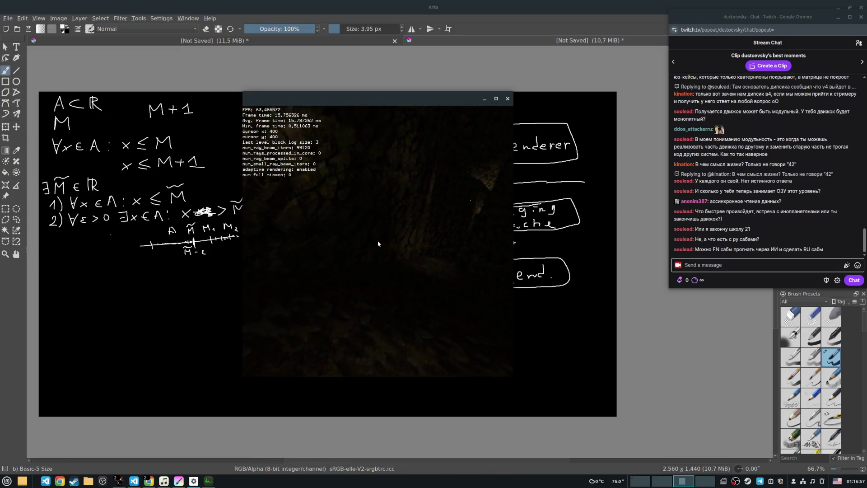
key(s)
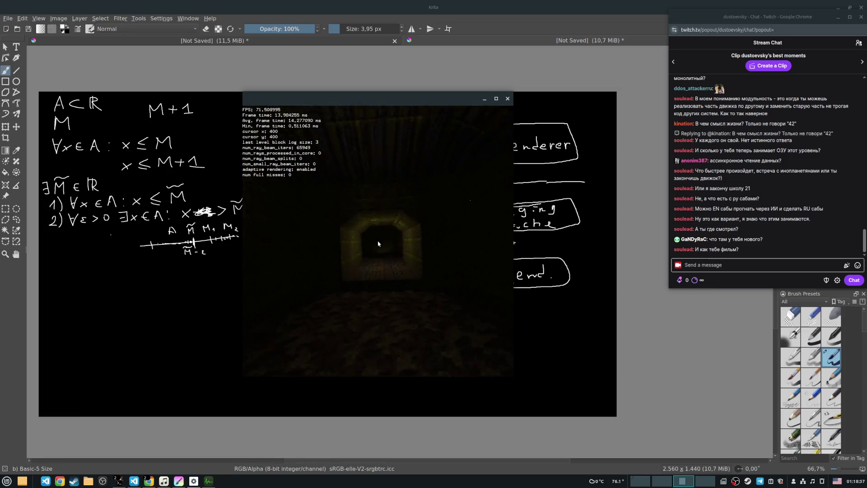
Step: Fly forward down the tunnel until reaching its dim far wall
key(w)
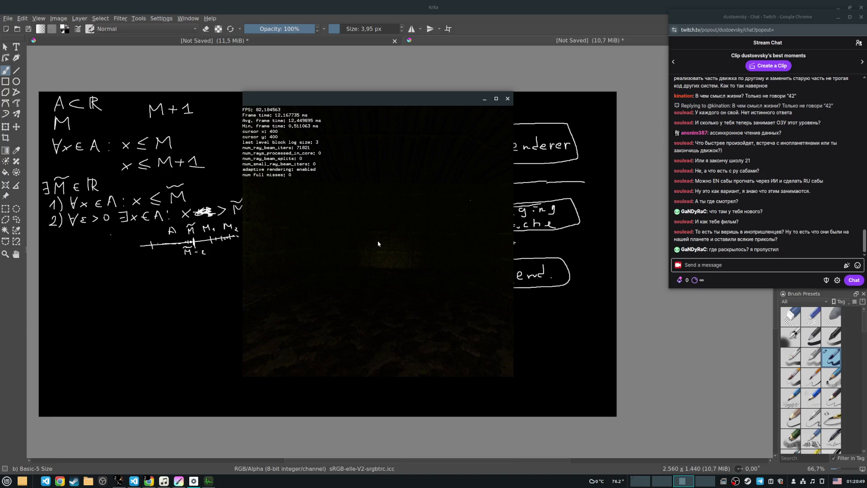
Step: Approach the greenish wall, then back off and turn to face the side tunnel opening
key(w)
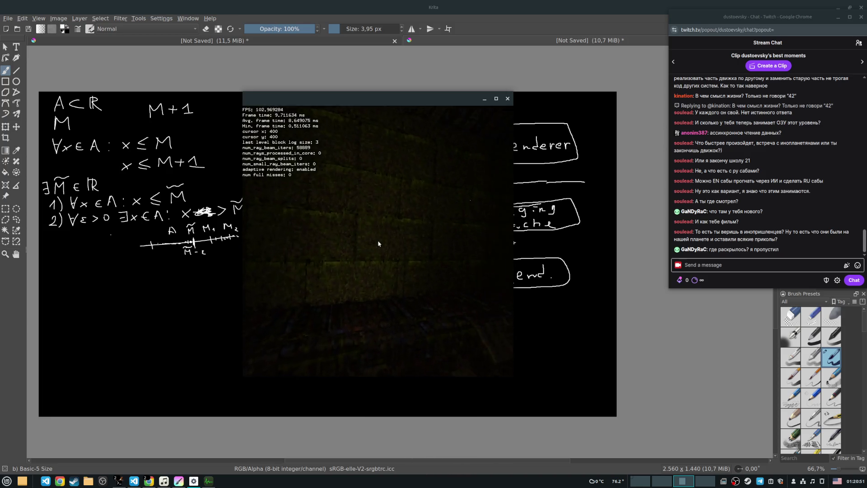
key(s)
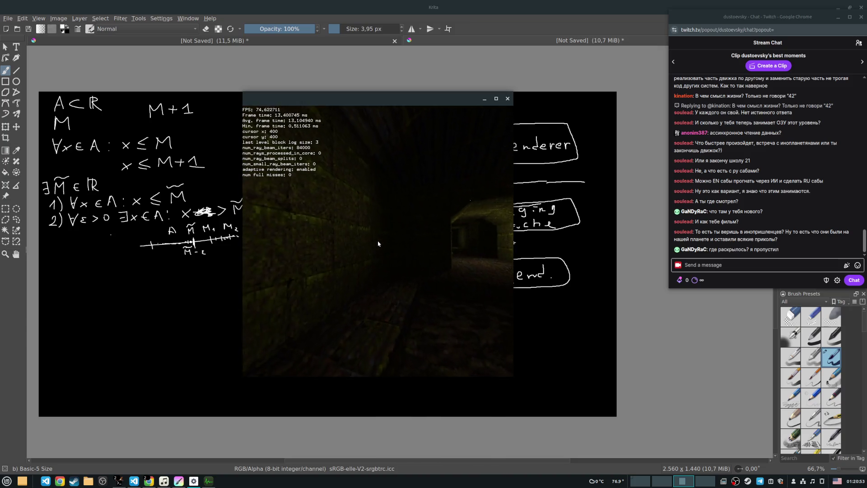
key(w)
key(w)
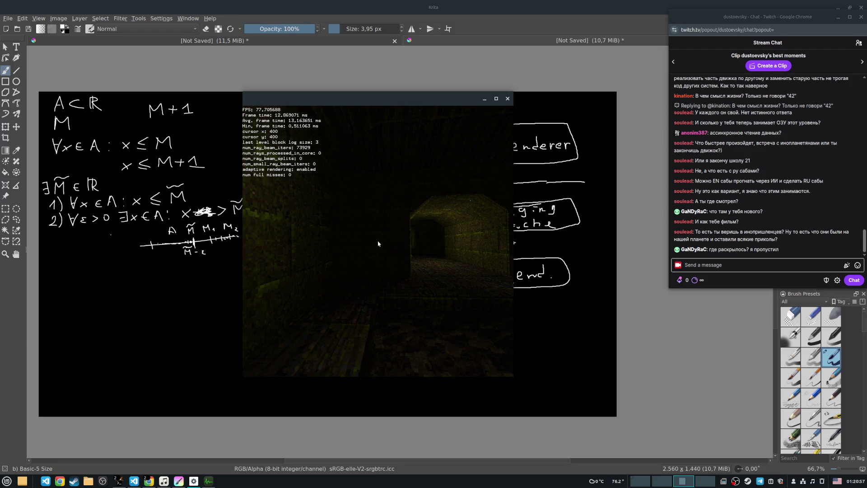
key(d)
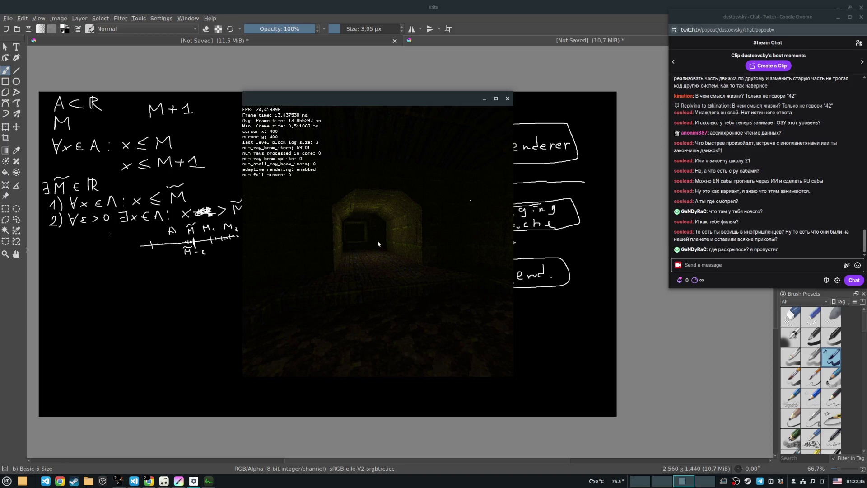
Step: Fly through the tunnel past the lit brick wall and the doorway, then look along the corridor
key(w)
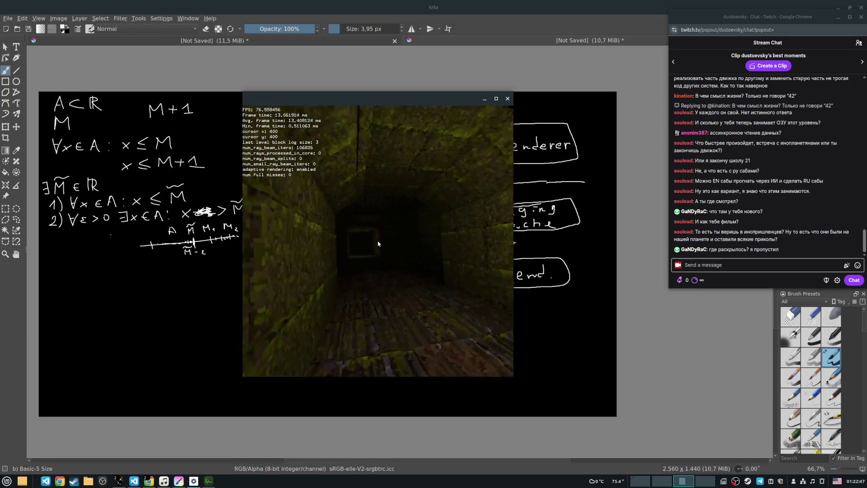
key(s)
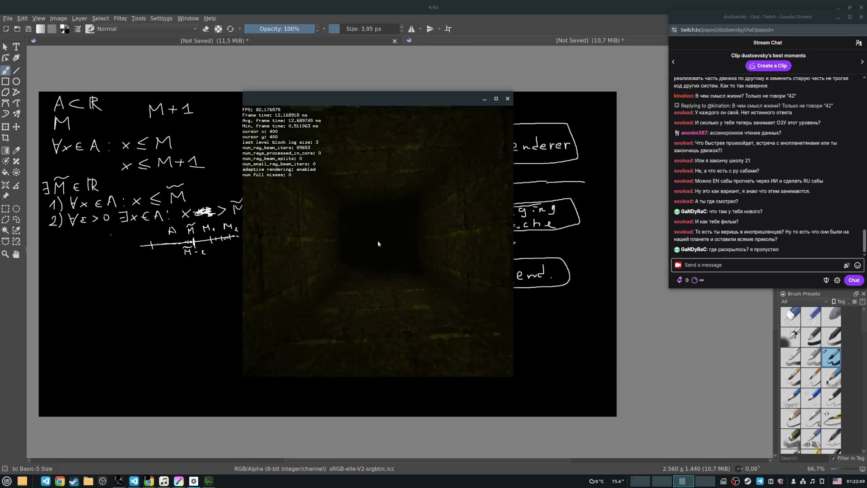
key(w)
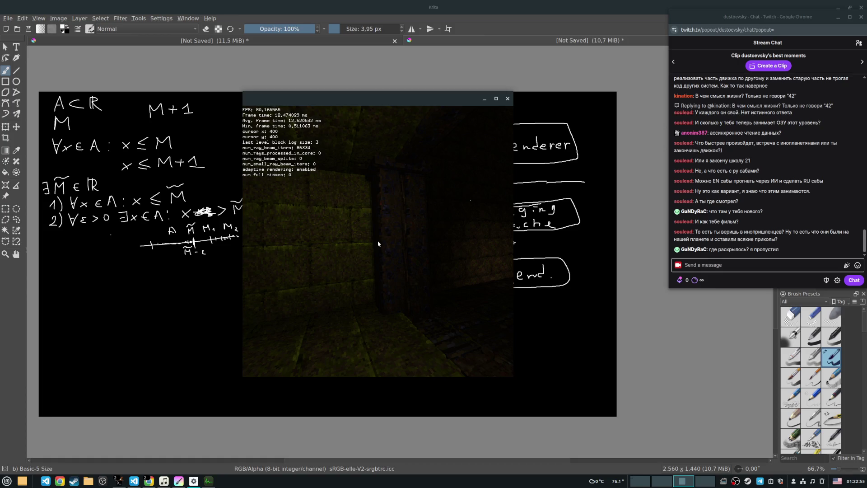
key(w)
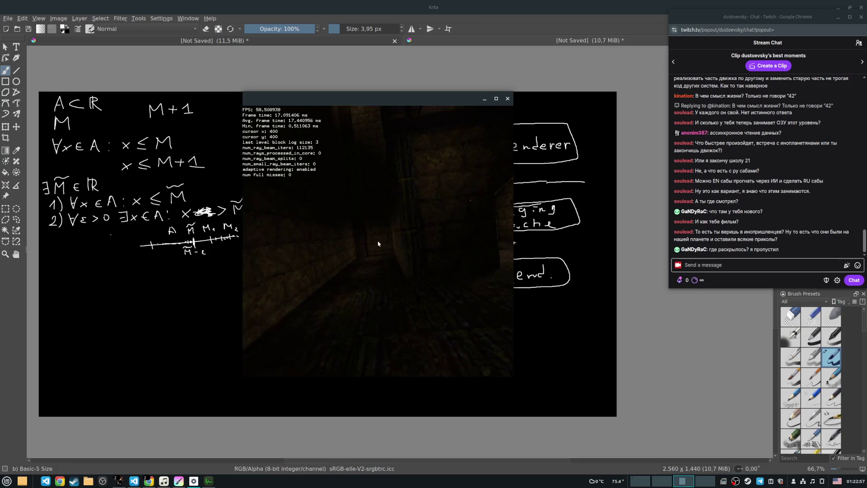
key(w)
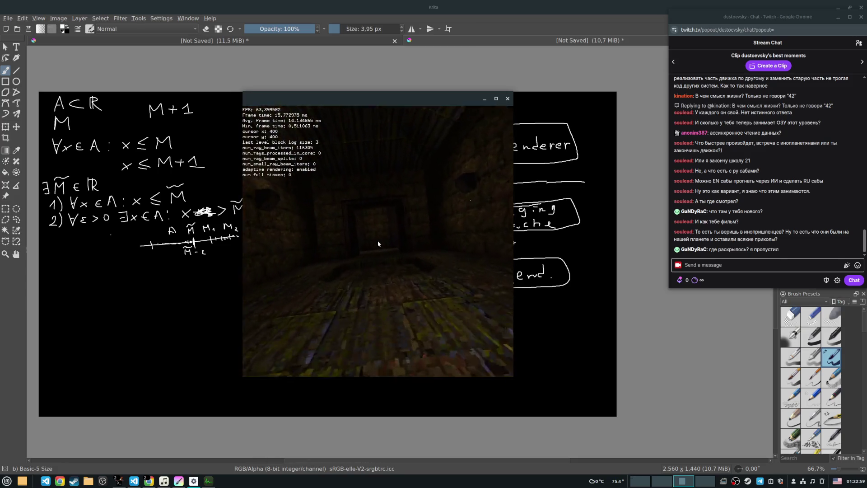
key(w)
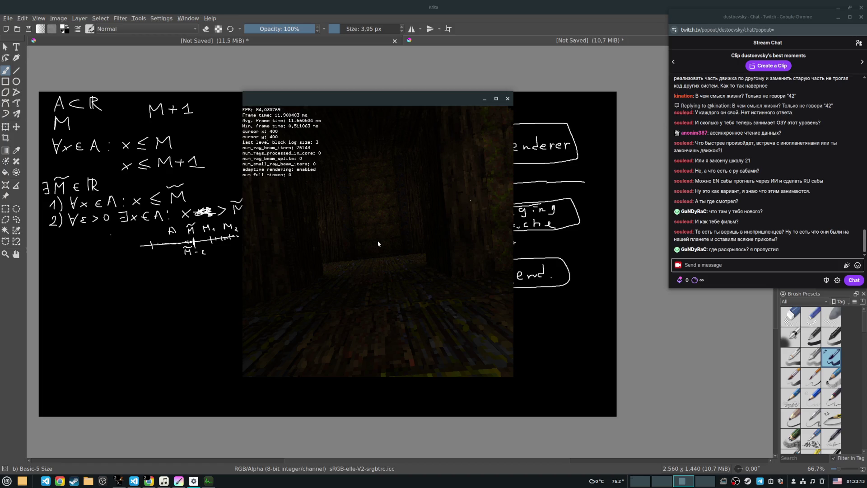
key(Left)
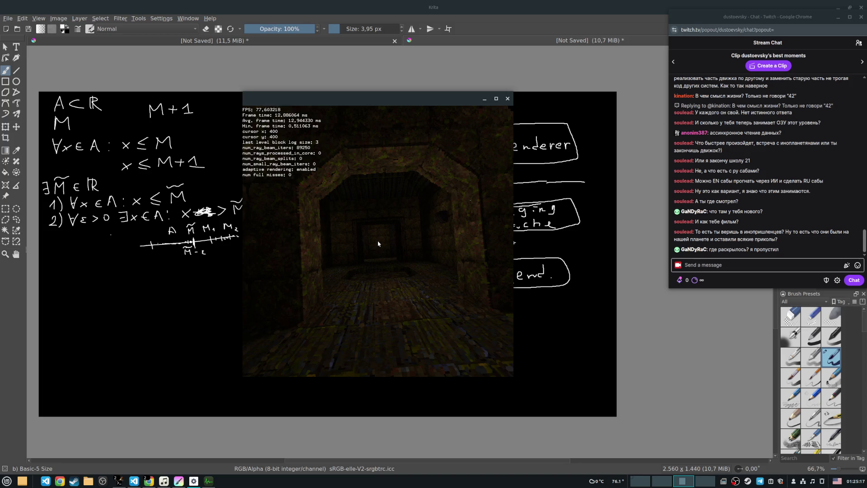
Step: Move the renderer camera forward toward the stone archway down the corridor
key(w)
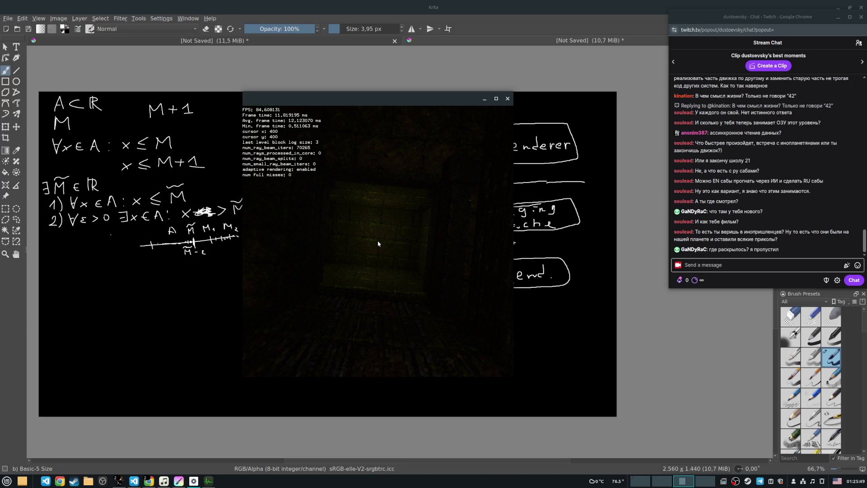
Step: Move up to the textured wall, turn left, and advance through the arch deep into the tunnel
key(w)
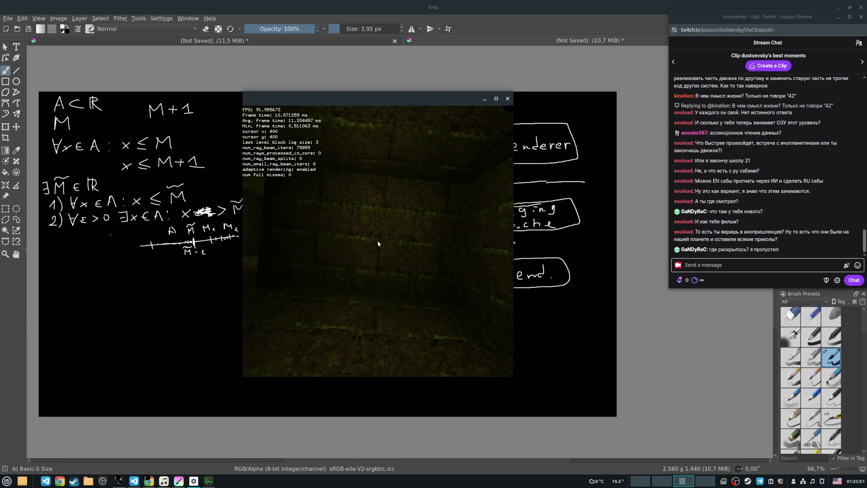
key(Left)
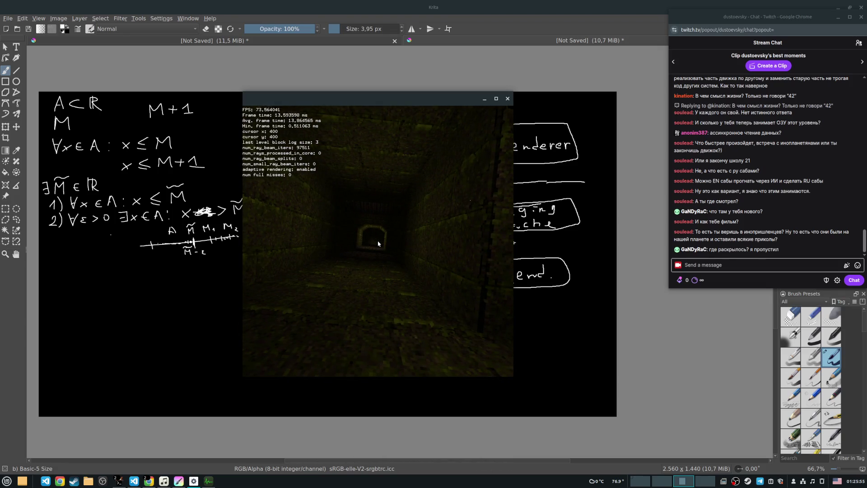
key(w)
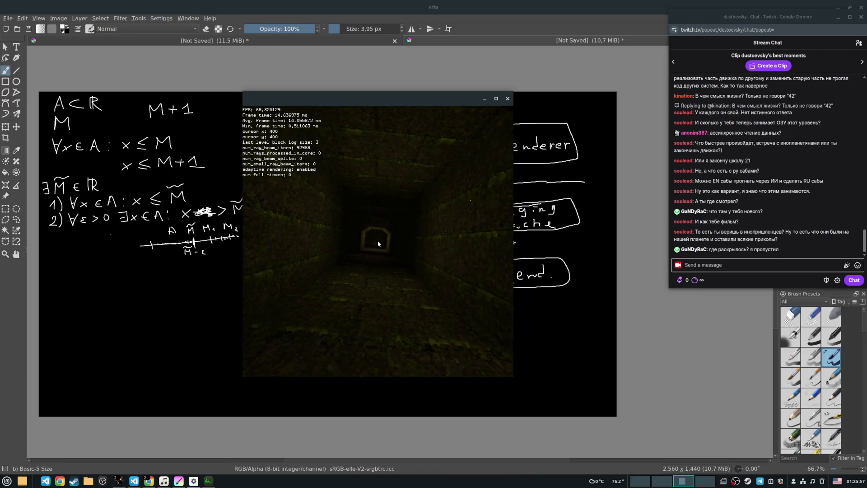
key(w)
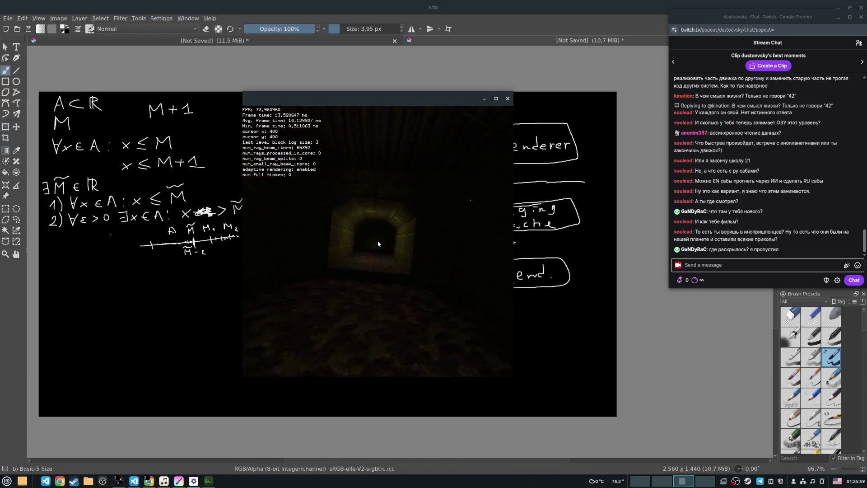
key(w)
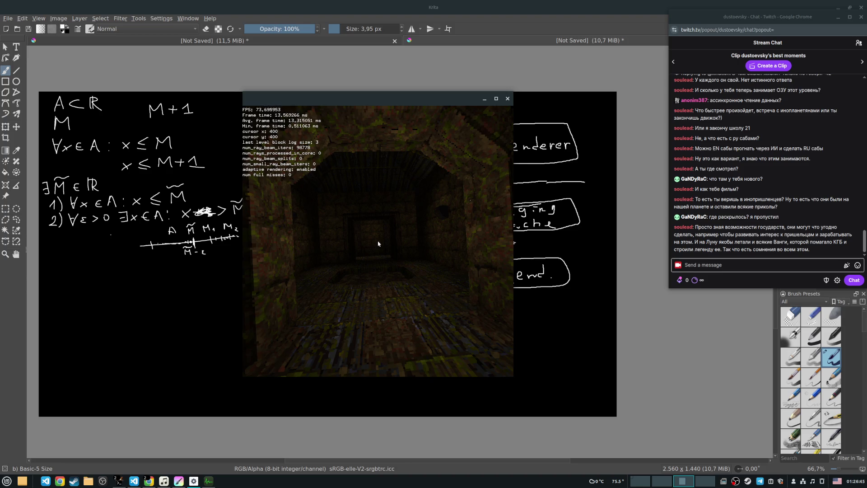
Step: Fly along the corridor past the mossy stone wall, through the lit doorway and into darkness
key(w)
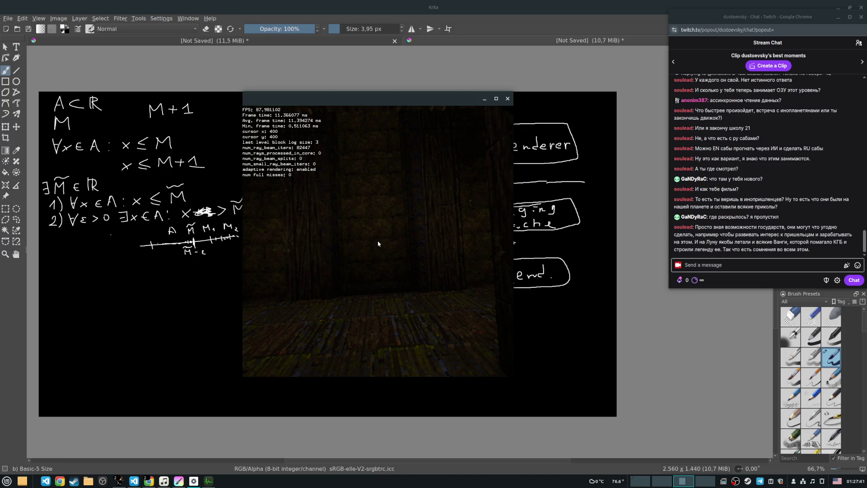
key(w)
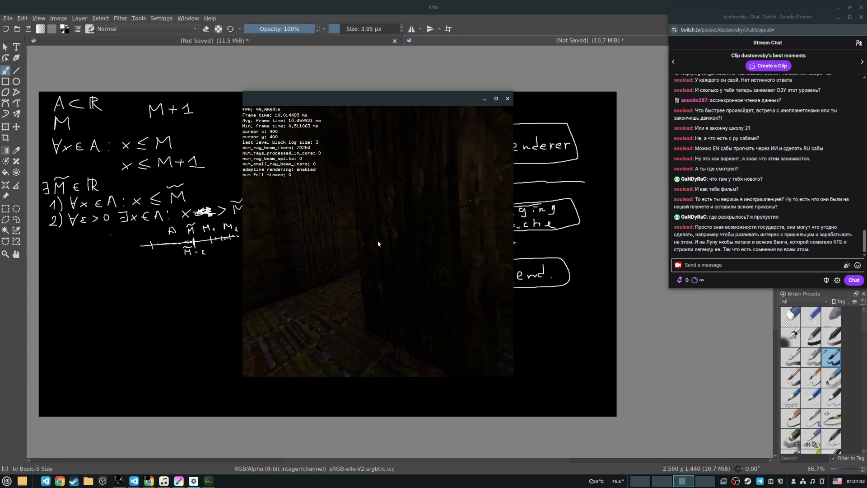
key(w)
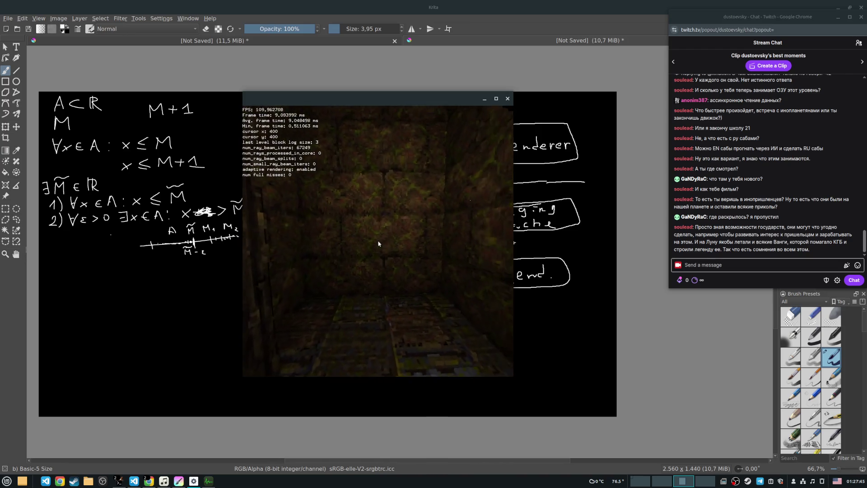
key(w)
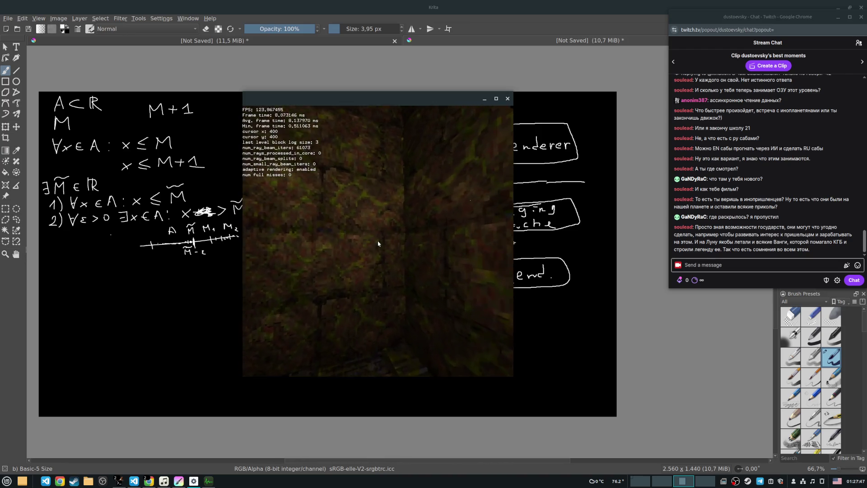
key(w)
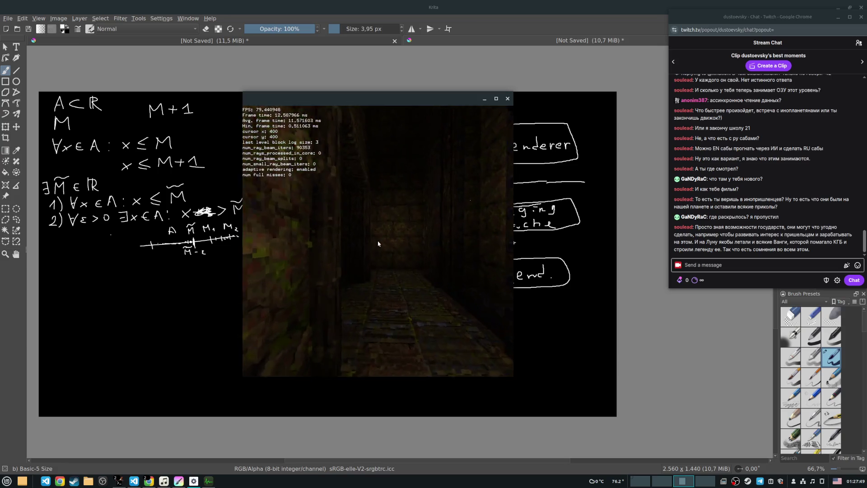
key(w)
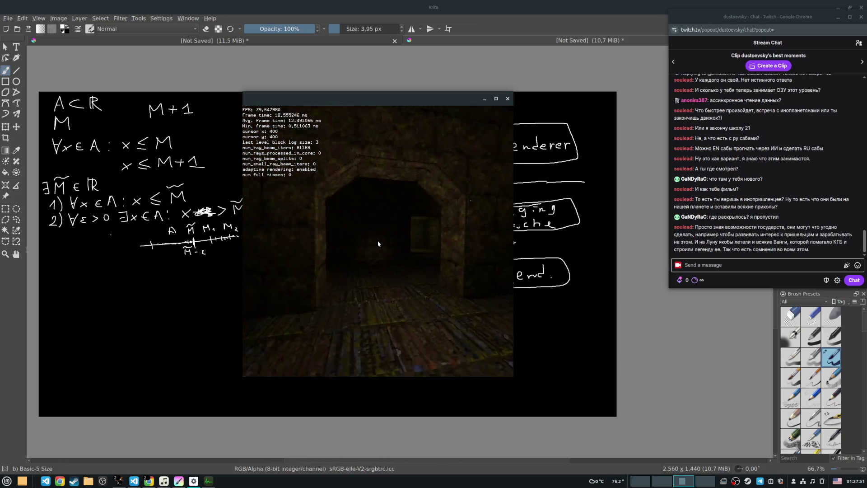
key(w)
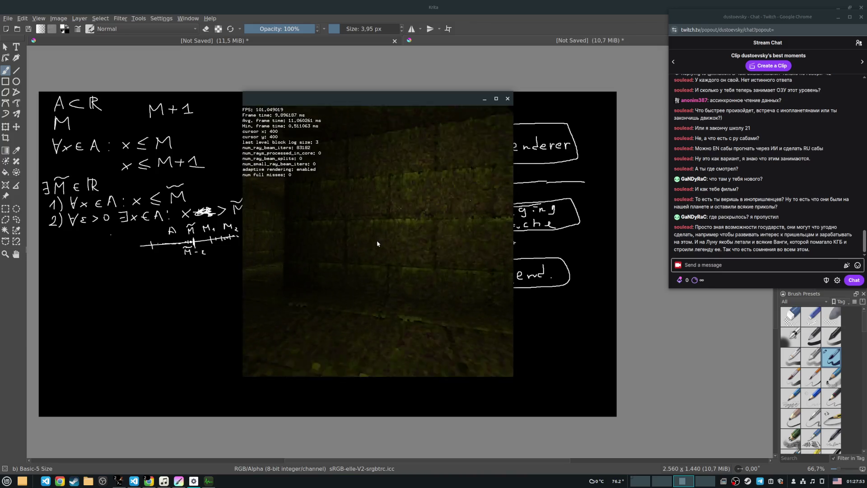
key(w)
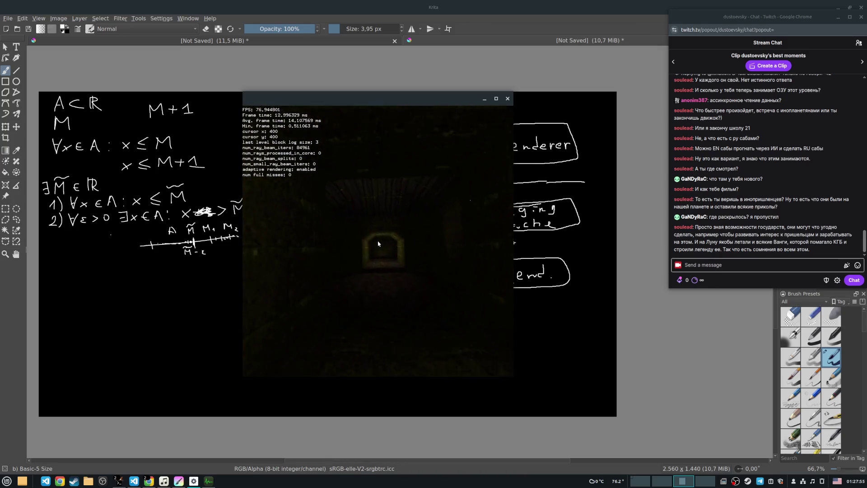
key(w)
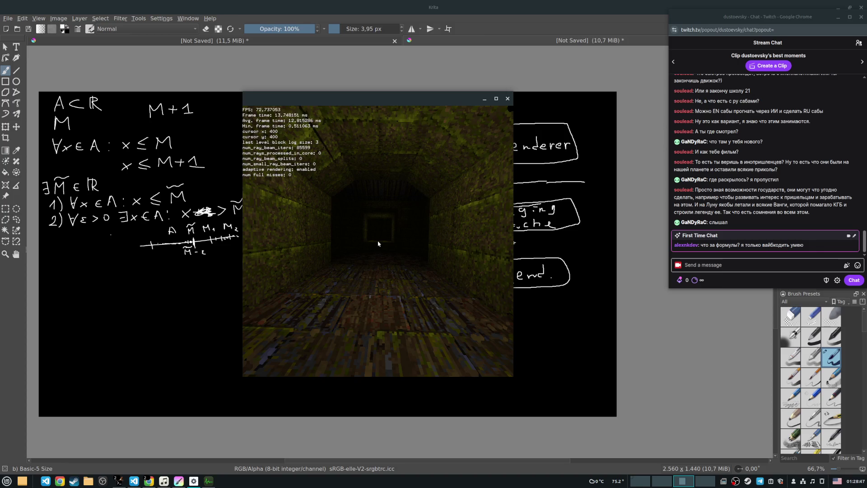
Step: Advance to the tunnel's corner wall, turn left toward the archway corridor and move closer
key(w)
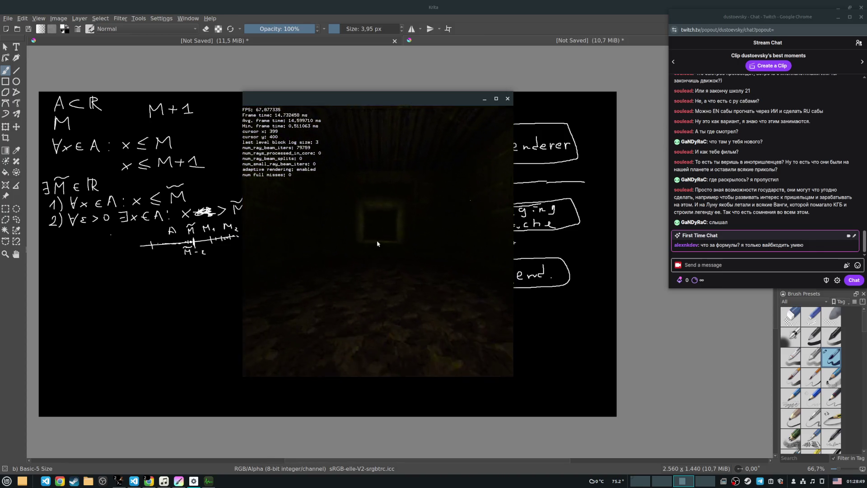
key(w)
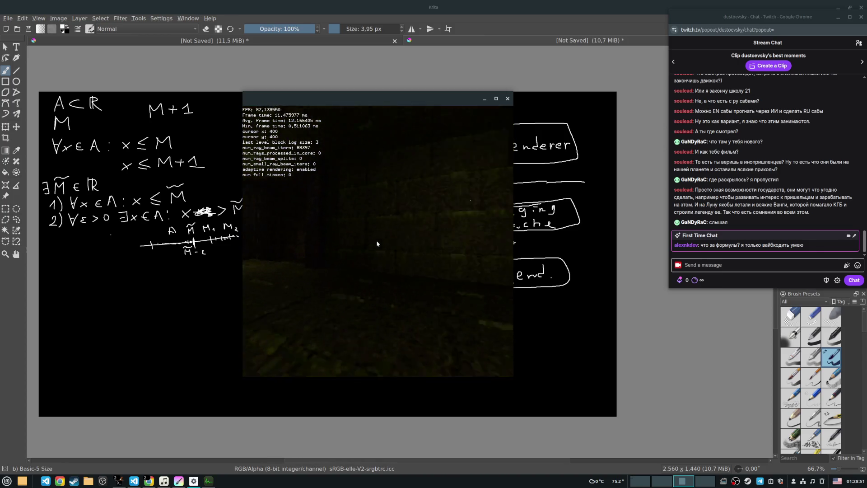
key(a)
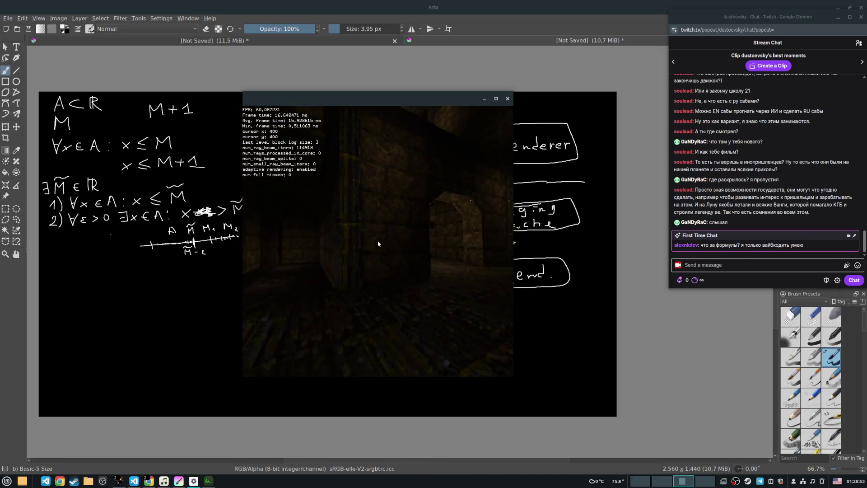
key(w)
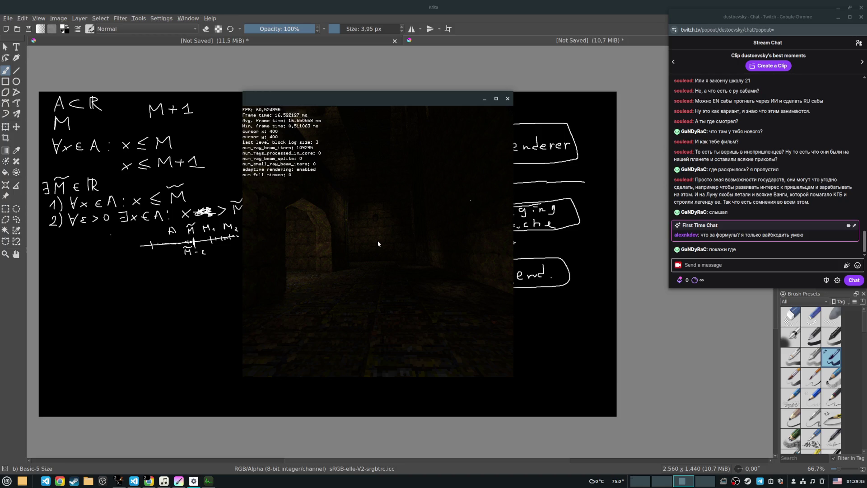
key(Up)
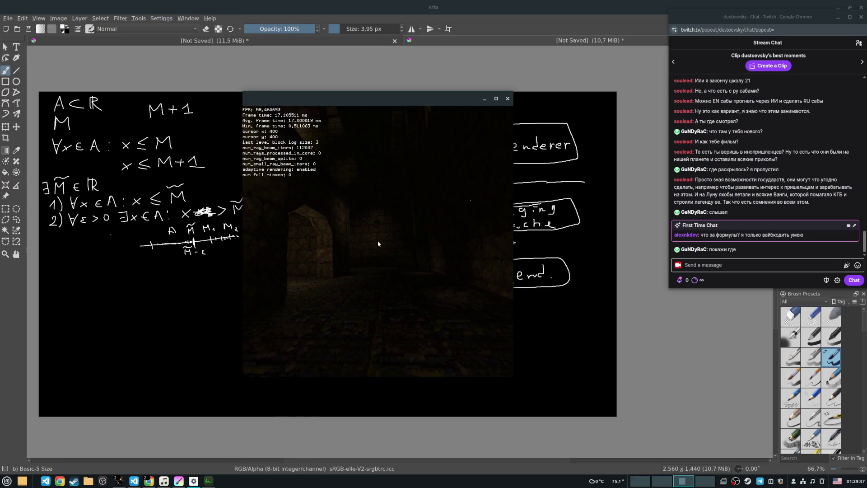
Step: Nudge the camera, drag the renderer window right to uncover the formula, then bring up the Twitch Stream Manager
key(w)
key(w)
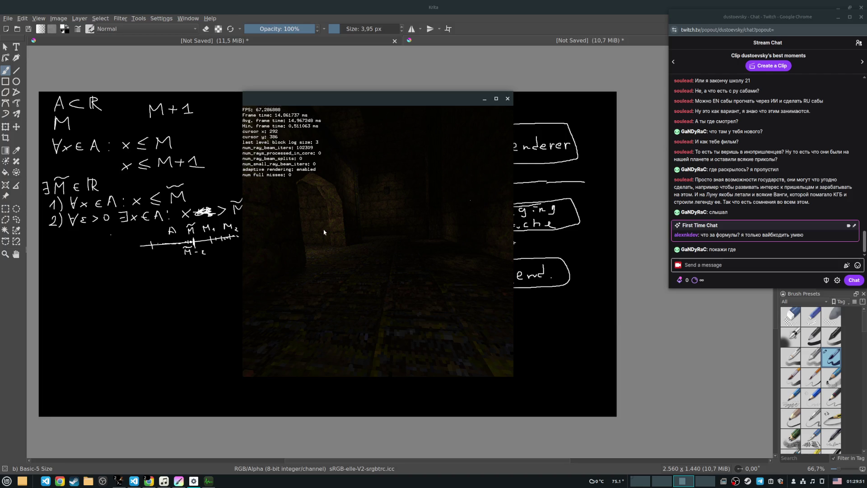
mouse_move(351, 106)
mouse_down()
mouse_move(299, 111)
mouse_move(402, 108)
mouse_move(377, 102)
mouse_up()
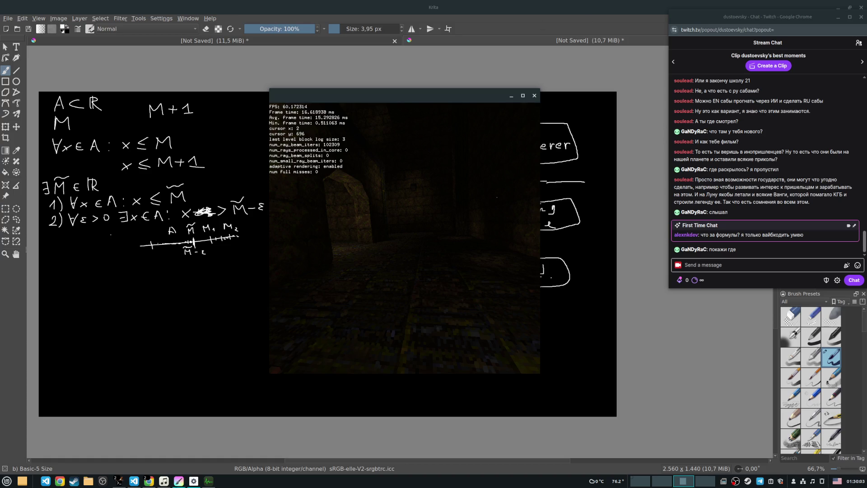
mouse_move(146, 485)
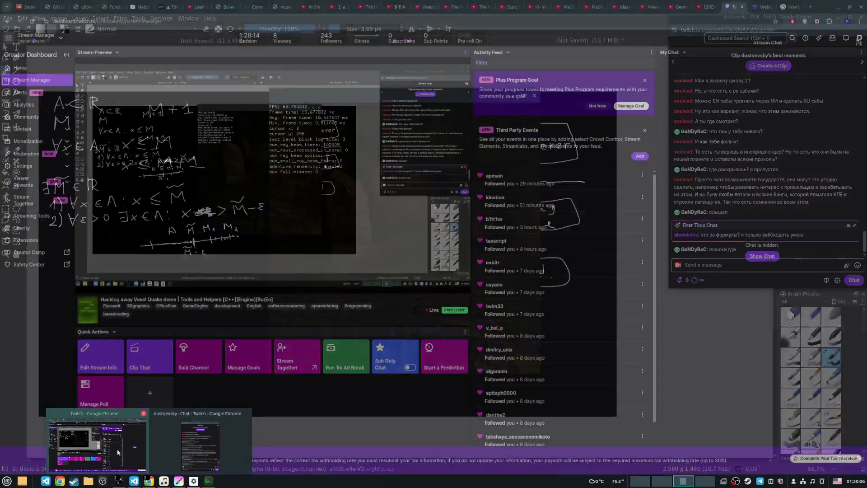
click(97, 443)
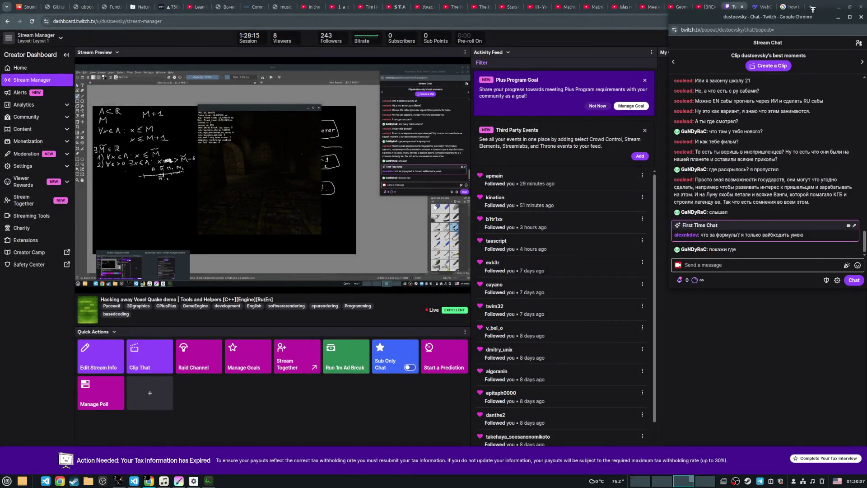
Step: In a new tab, search Google for 'S4: The Bob Lazar Story' from the 's4' suggestion
click(811, 6)
text(s4)
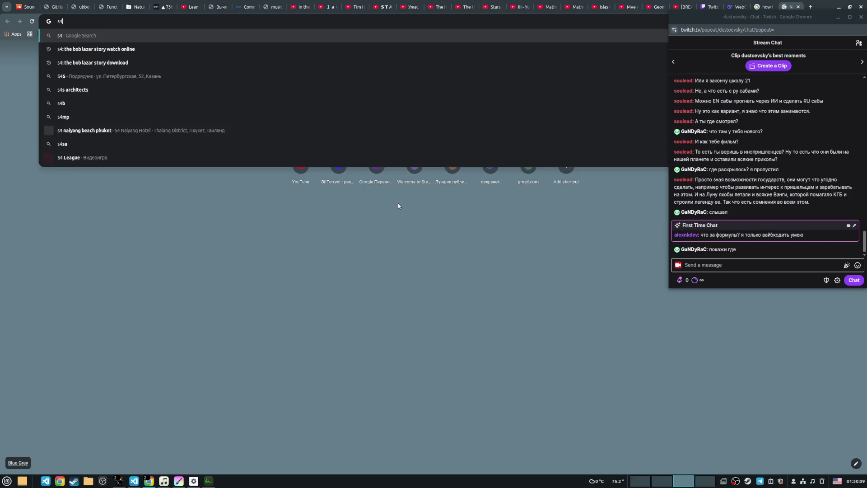
key(Down)
key(Return)
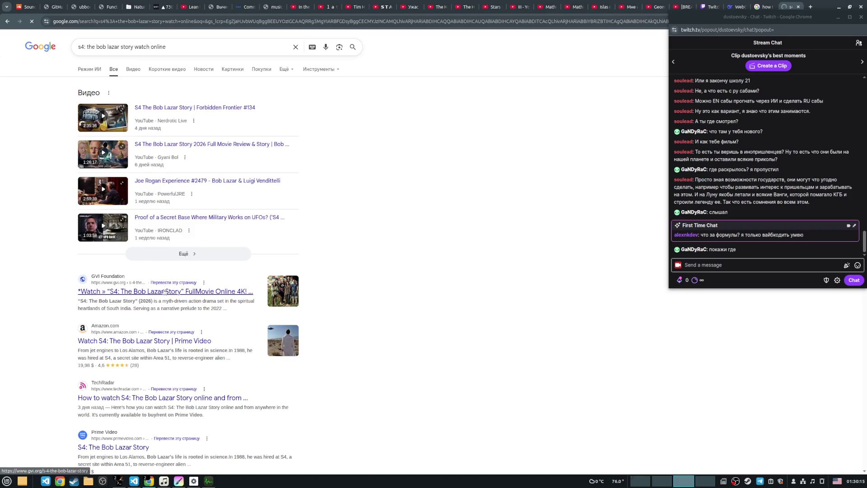
Step: Post the 'S4: The Bob Lazar Story' title in stream chat, then select the old search query
drag(134, 47, 74, 47)
key(ctrl+c)
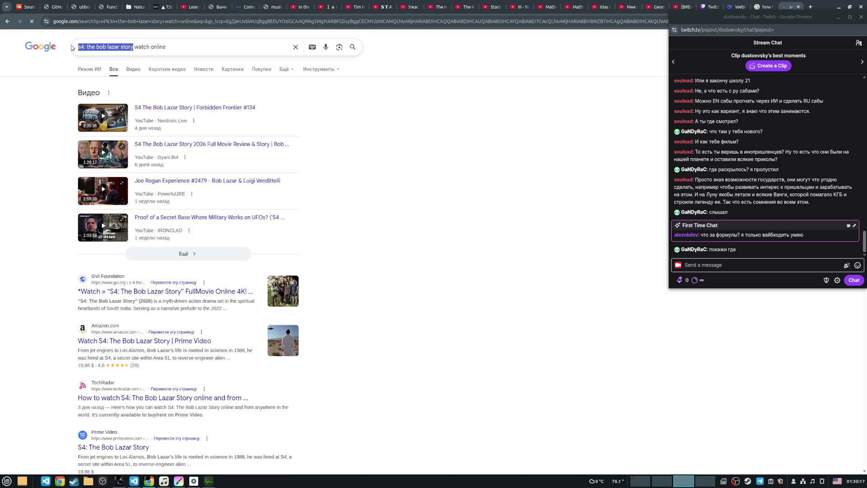
click(707, 265)
key(ctrl+v)
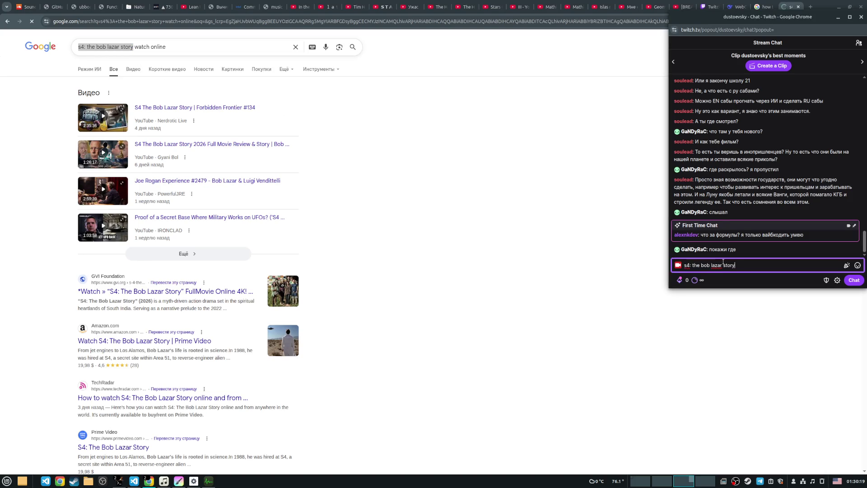
key(Return)
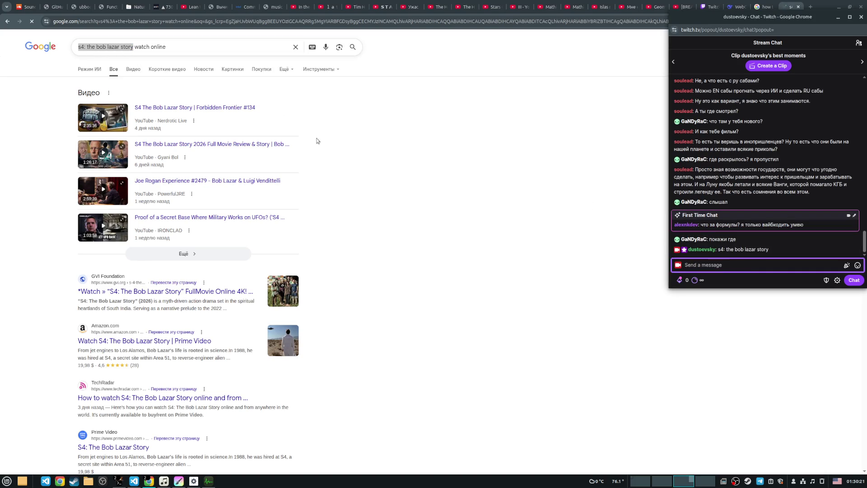
click(183, 47)
drag(189, 46, 76, 47)
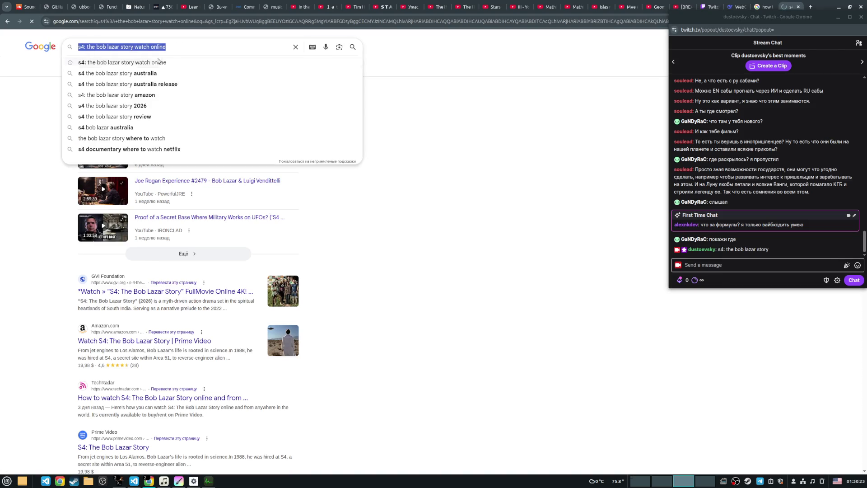
Step: Search for 'bob lazar joe rogan' and open the context menu on the #1315 video link
text(bob lazar )
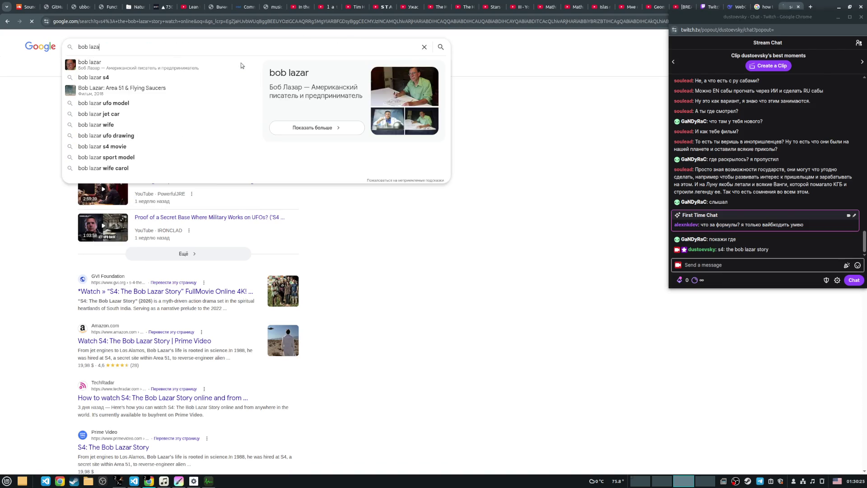
text(joe rogan)
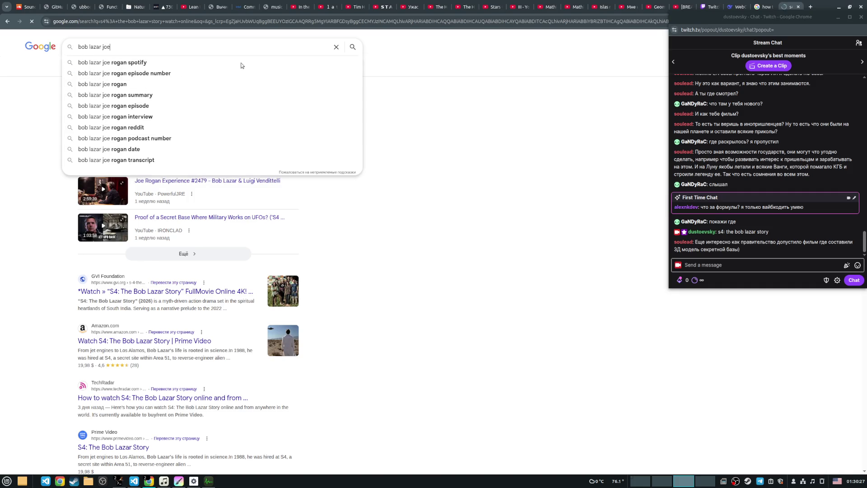
key(Return)
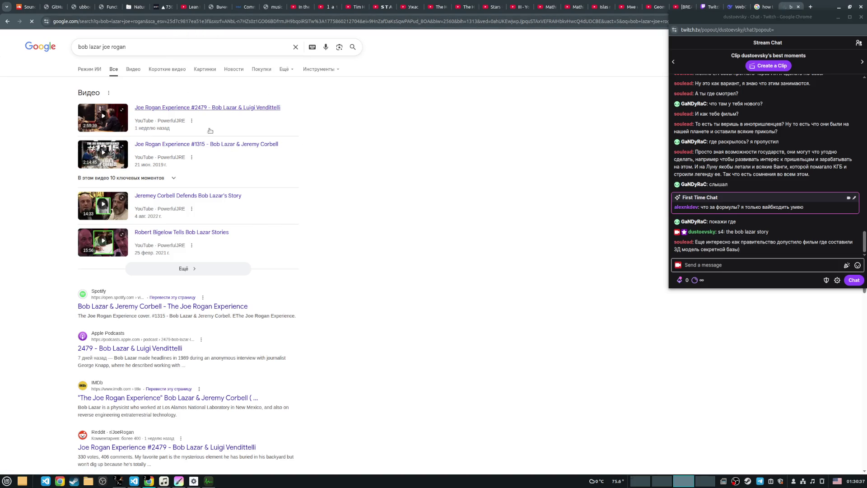
right_click(246, 145)
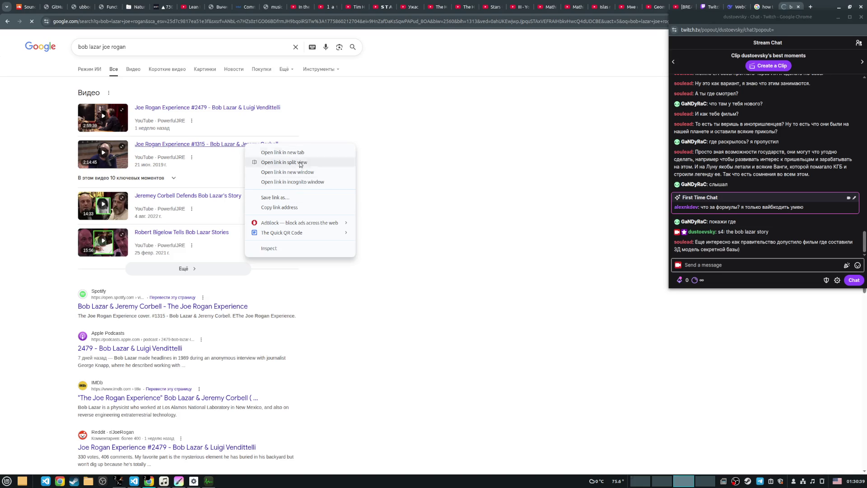
Step: Copy the #1315 Bob Lazar & Jeremy Corbell video link and post it in stream chat
click(299, 208)
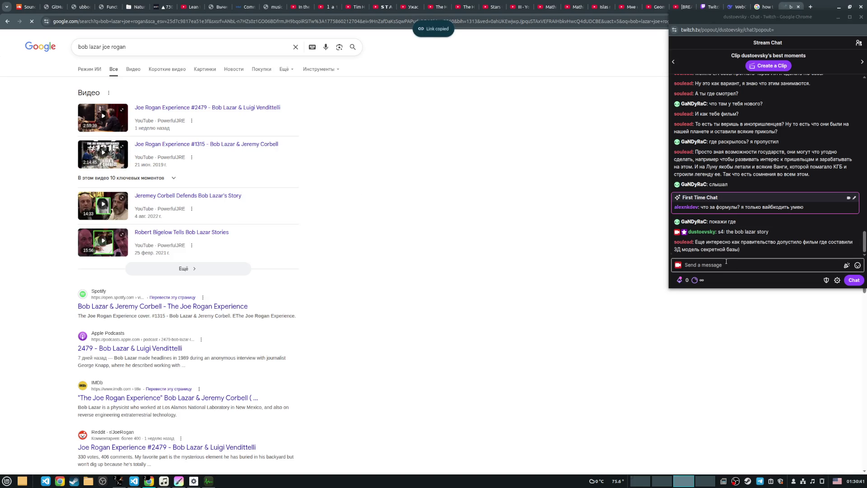
click(729, 266)
key(ctrl+v)
key(Return)
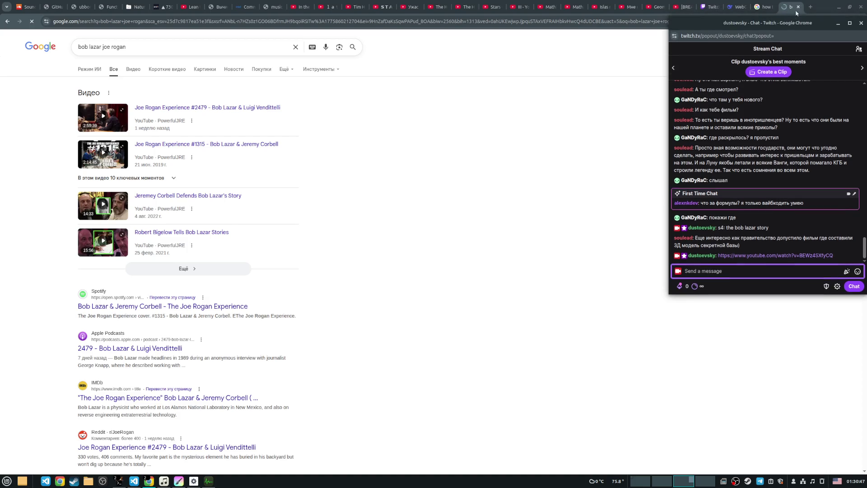
Step: Close the extra tab and switch back to Krita with the voxel renderer
click(799, 9)
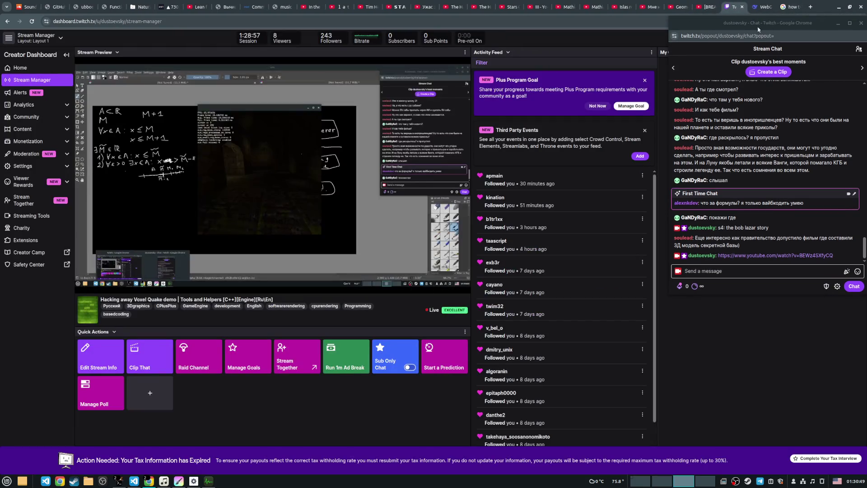
key(alt+Tab)
key(Tab)
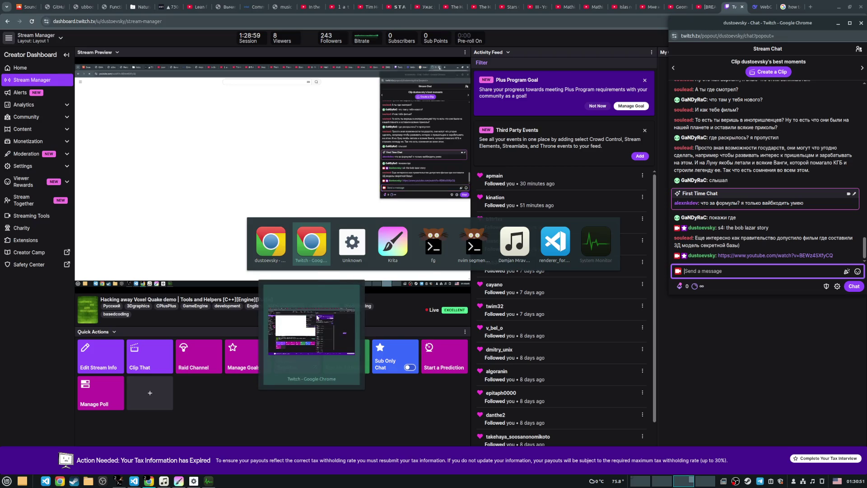
key(alt+Tab)
key(Tab)
key(Tab)
key(alt+Tab)
key(Tab)
key(Tab)
key(Tab)
key(Tab)
key(Tab)
key(Tab)
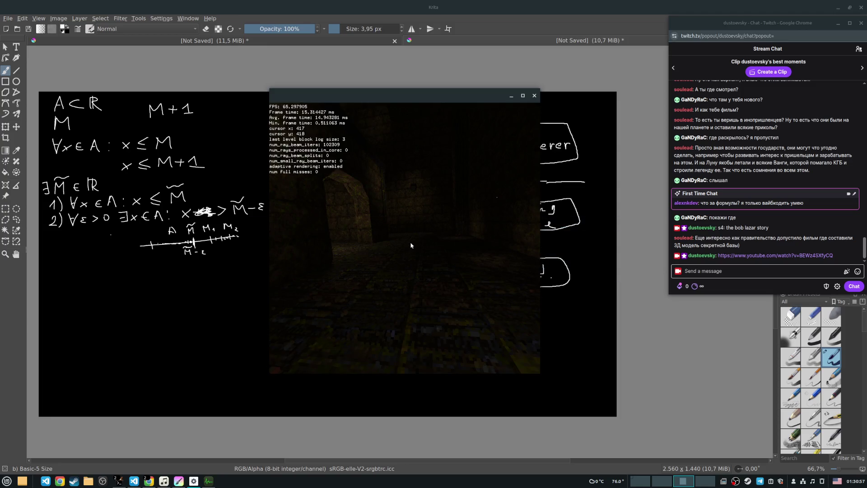
Step: Walk through successive doorways into the dark room and turn toward the dim lit doorway
key(w)
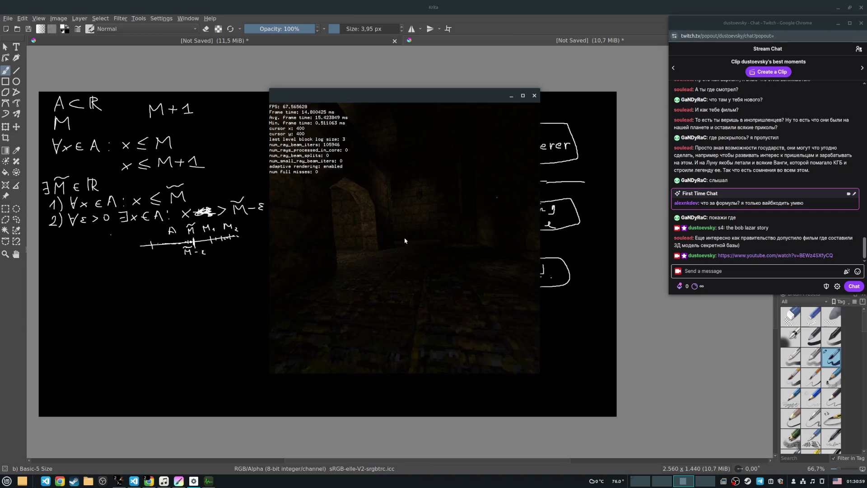
key(w)
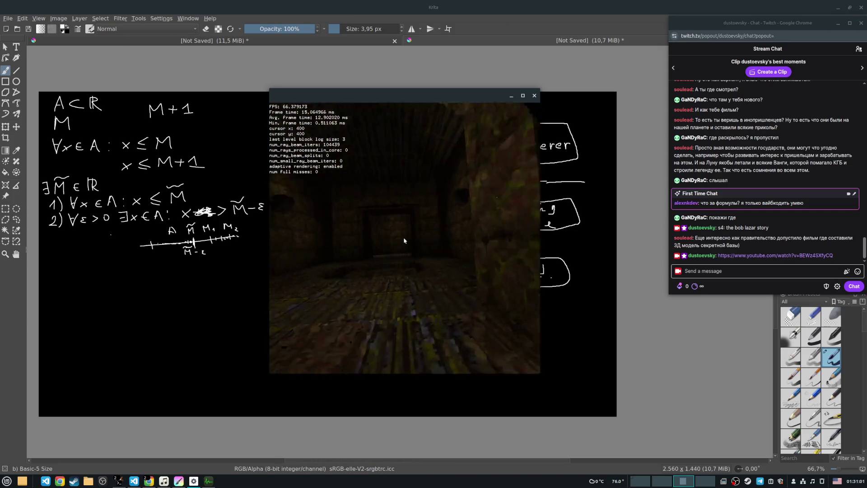
key(w)
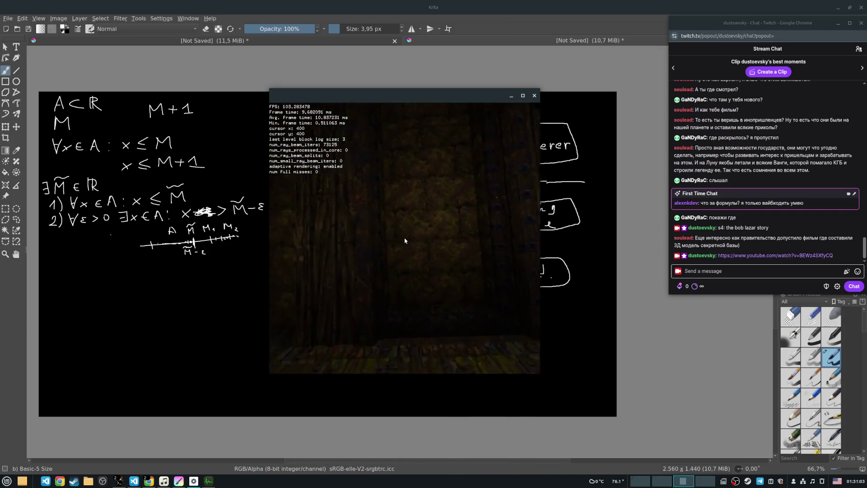
key(Left)
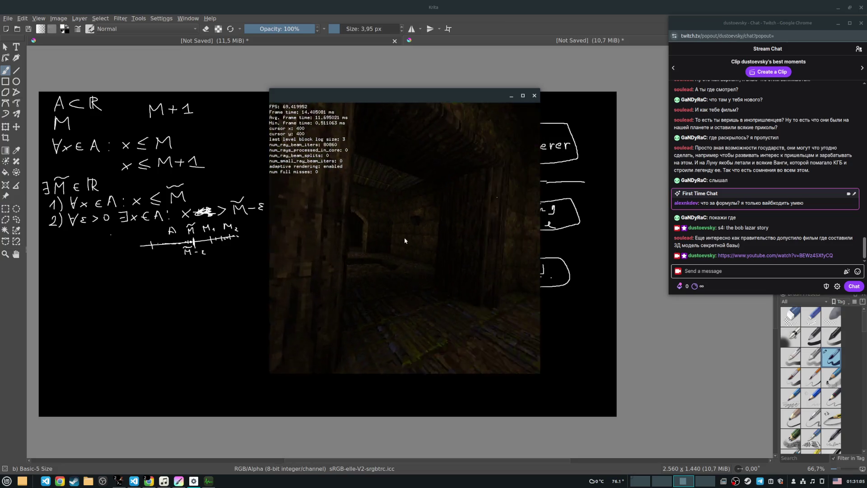
key(w)
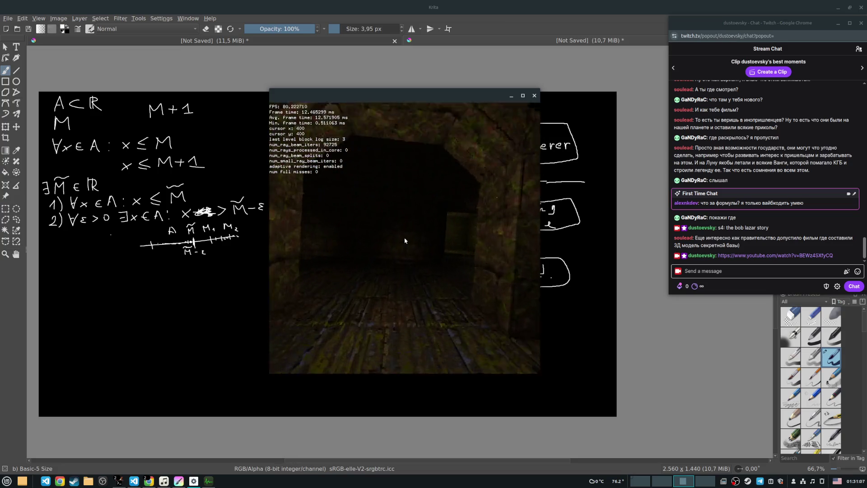
key(Right)
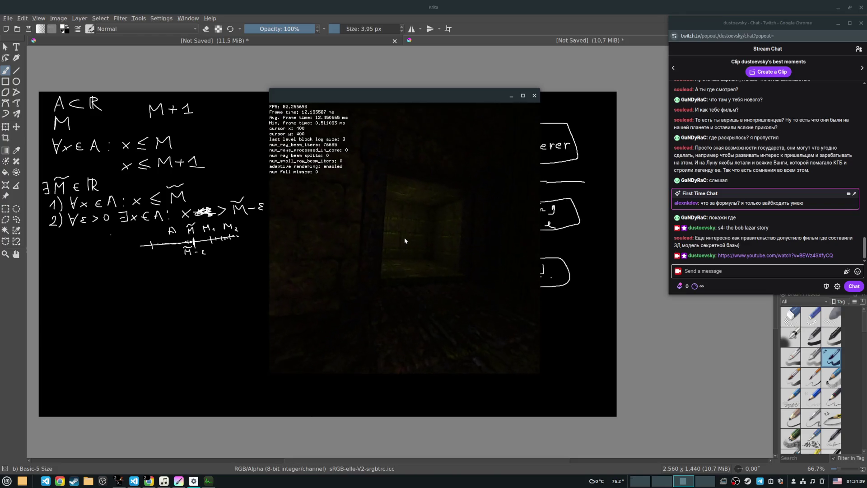
key(Left)
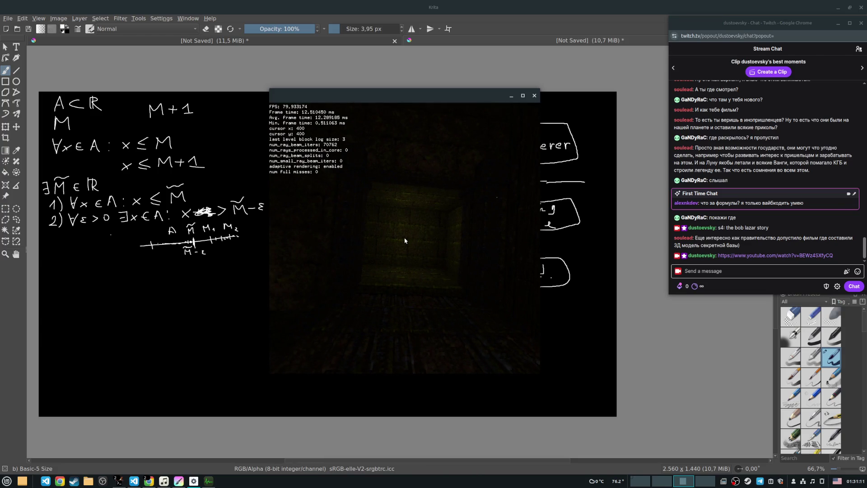